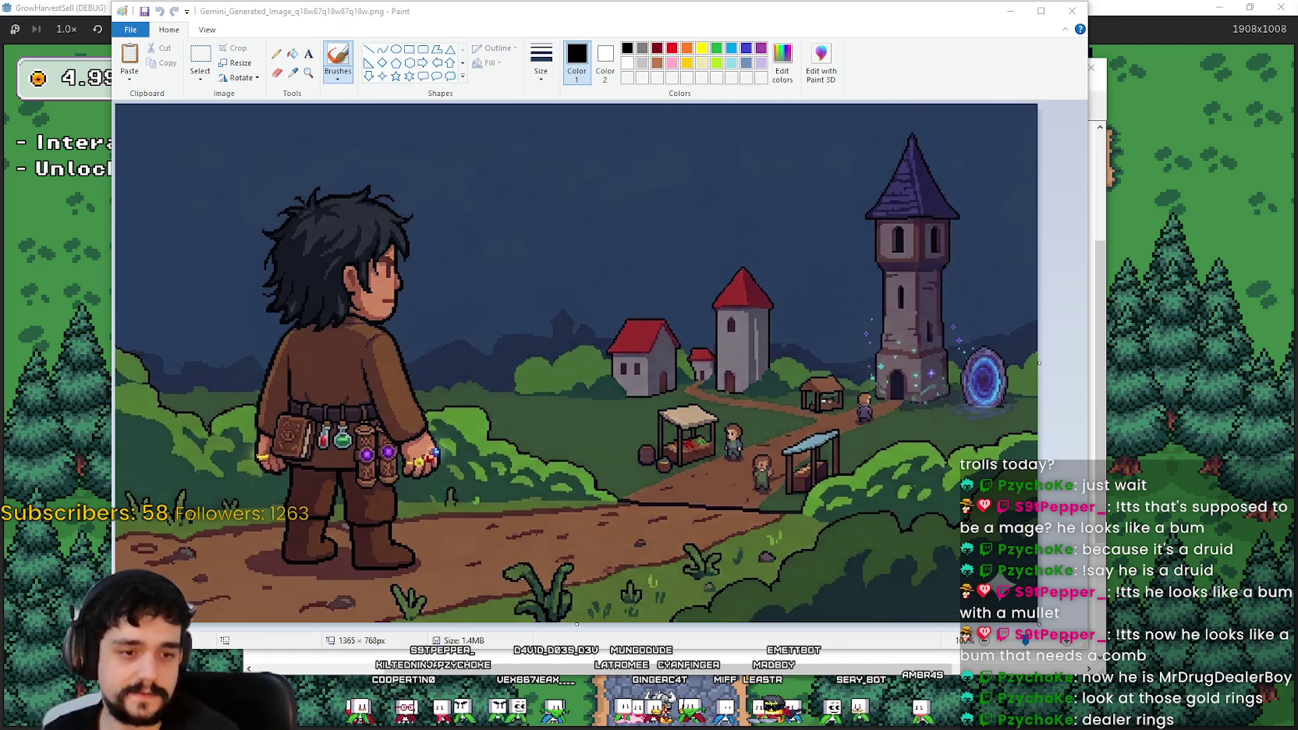
# Step: Take Aseprite out of full screen, move it aside, then minimize it to reveal the Paint image
pyautogui.hotkey('alt', 'Tab')
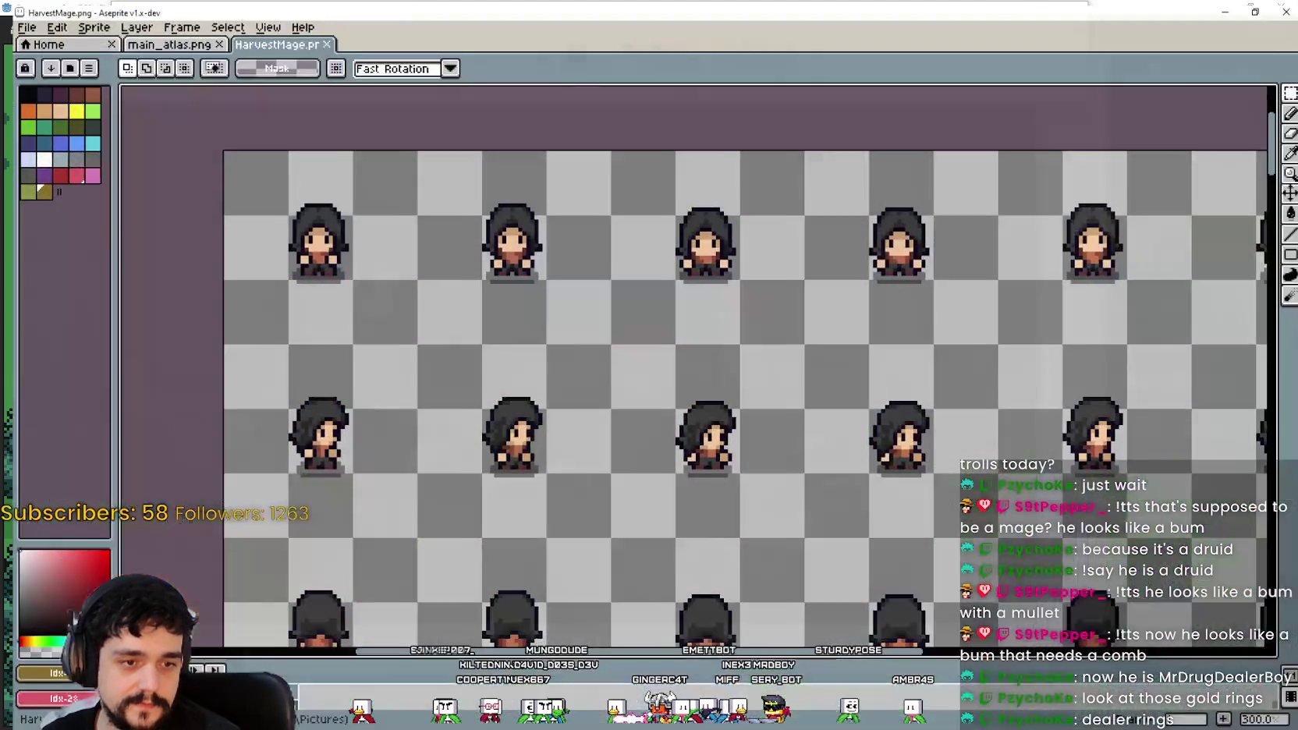
pyautogui.scroll(3, 655, 323)
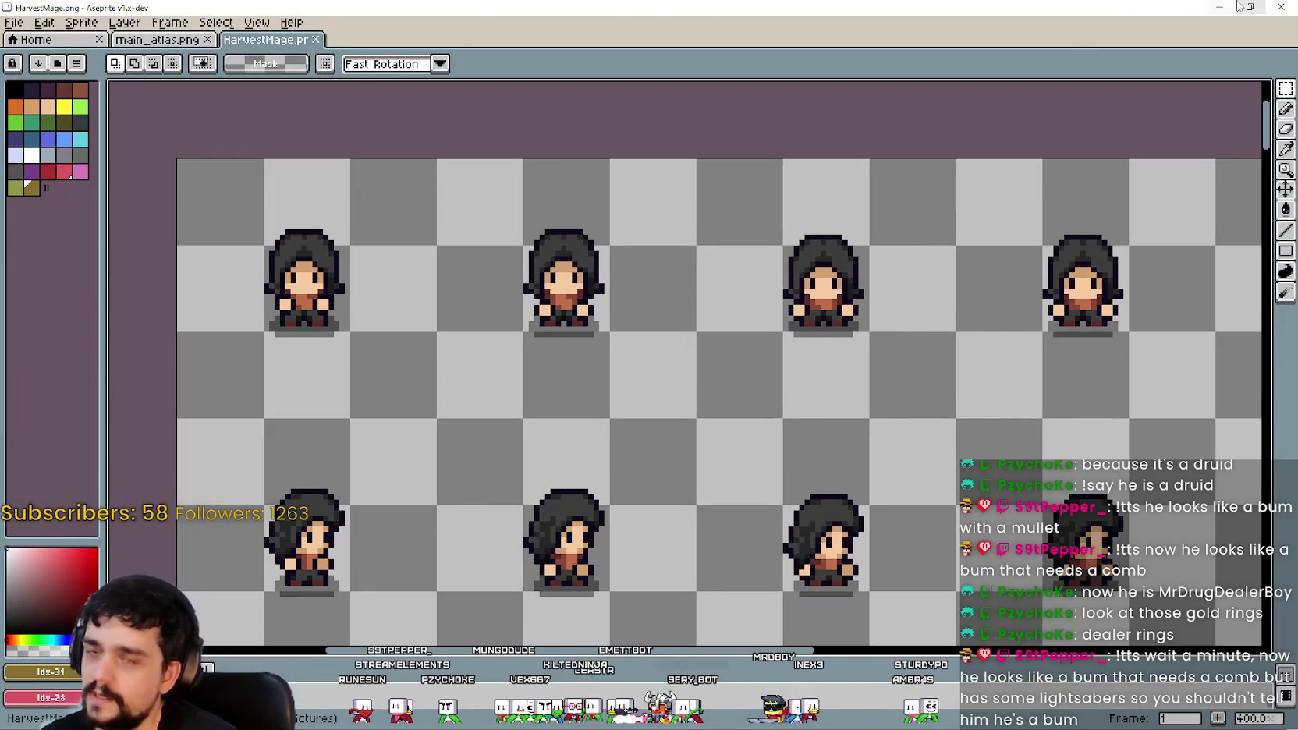
pyautogui.click(1250, 7)
pyautogui.moveTo(676, 39)
pyautogui.mouseDown()
pyautogui.moveTo(692, 60)
pyautogui.moveTo(945, 68)
pyautogui.moveTo(828, 42)
pyautogui.mouseUp()
pyautogui.scroll(-5, 738, 269)
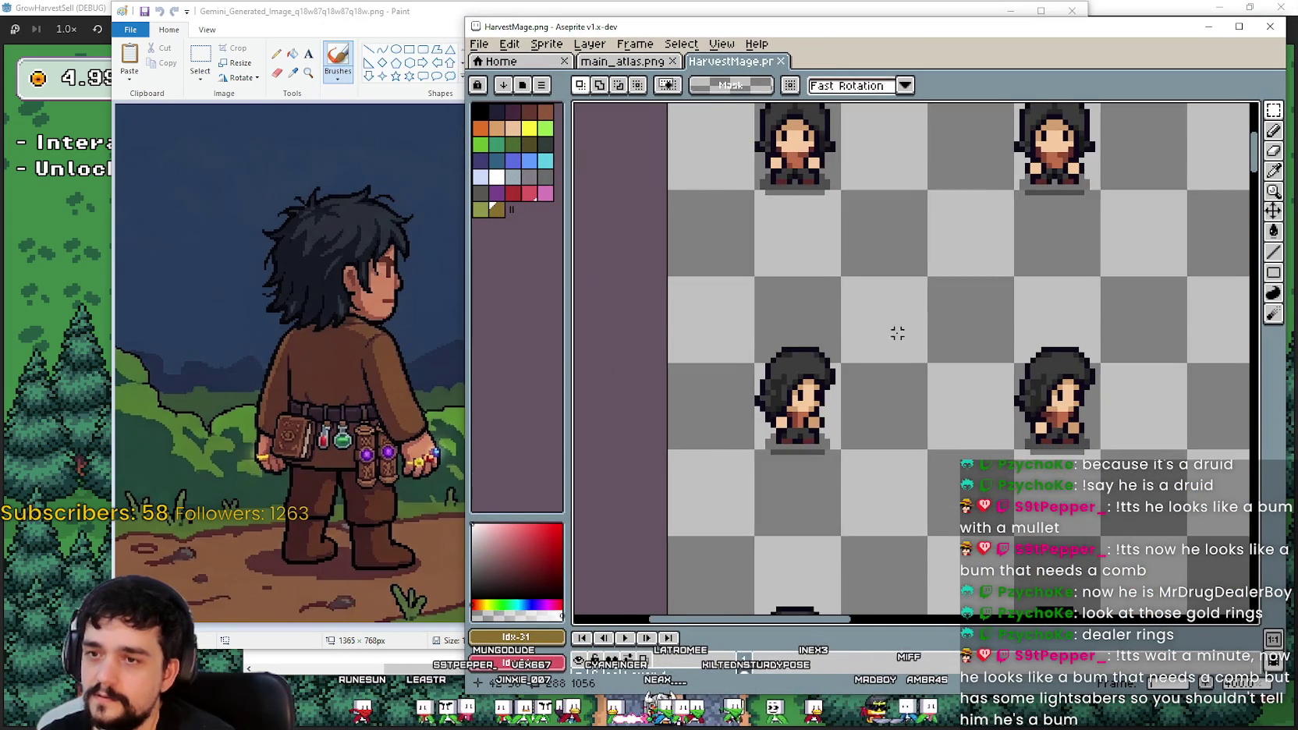
pyautogui.scroll(2, 896, 333)
pyautogui.click(1209, 27)
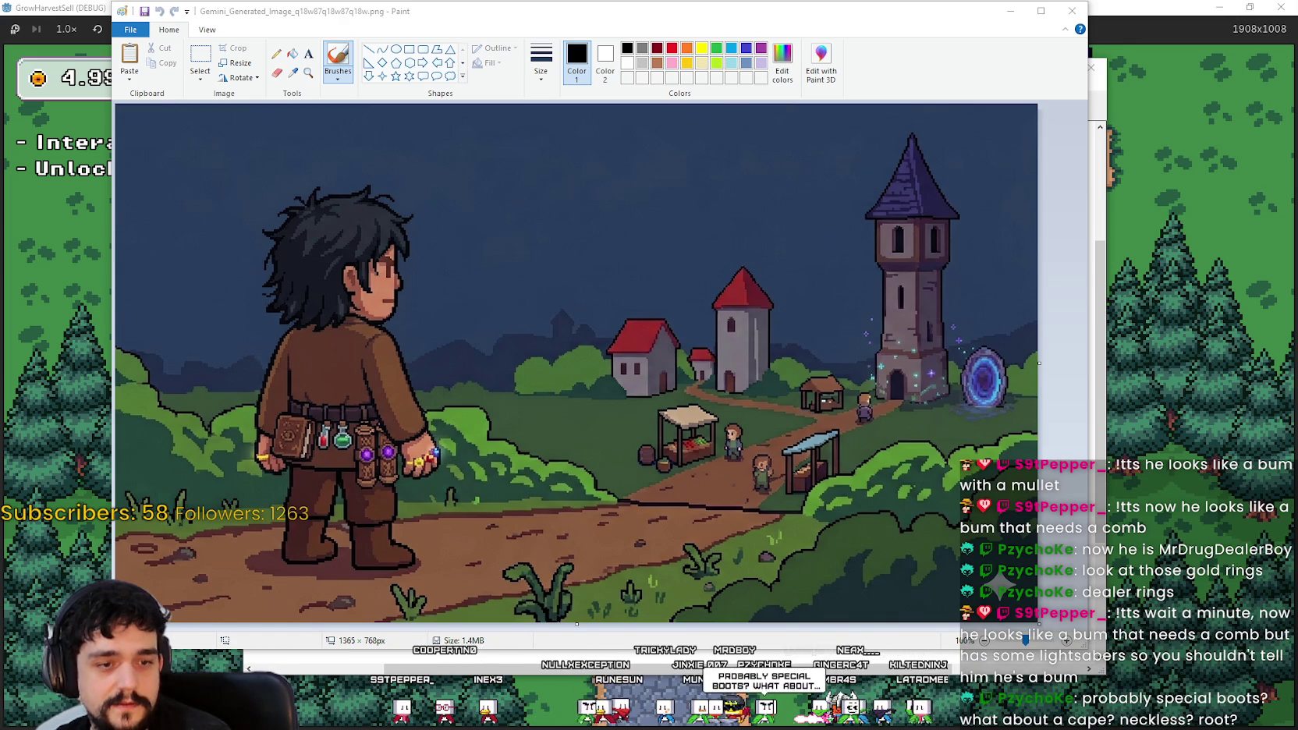
# Step: Bring back the HarvestMage sprite sheet and zoom from 100% to 300% on the ring sprites
pyautogui.hotkey('alt', 'Tab')
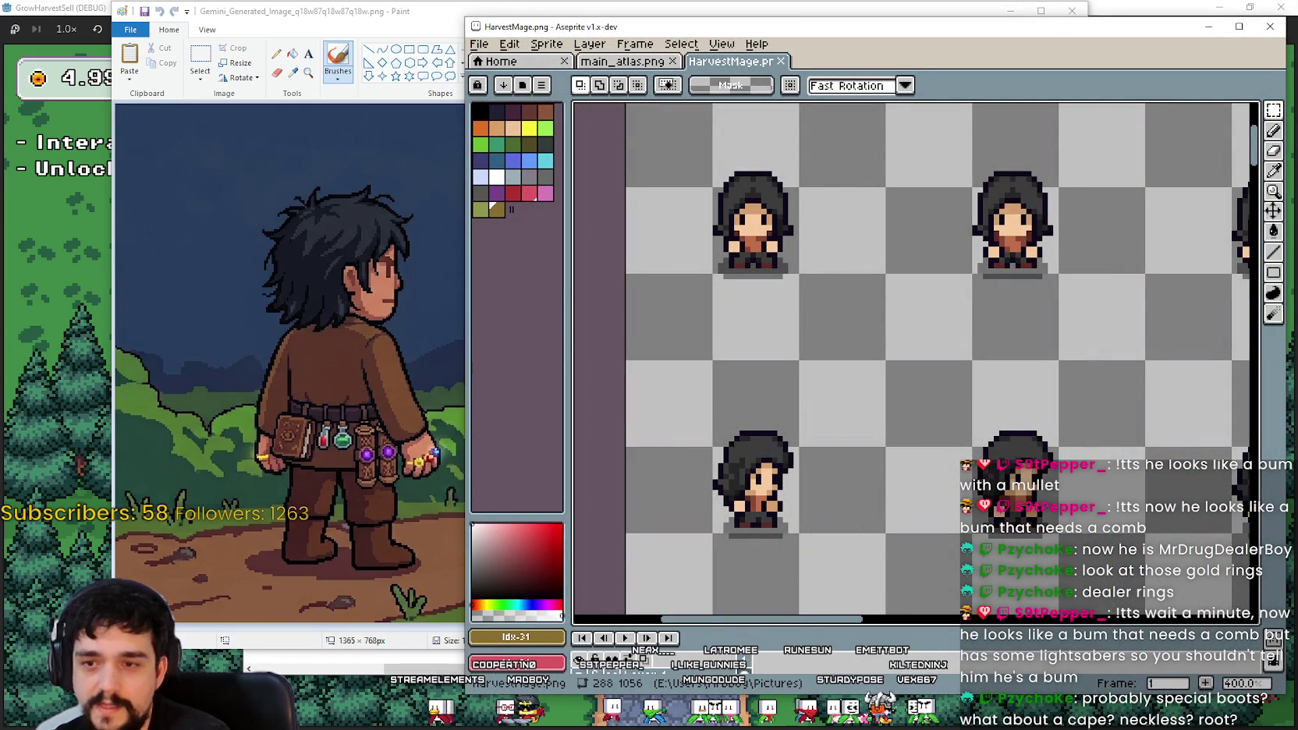
pyautogui.scroll(-3, 950, 453)
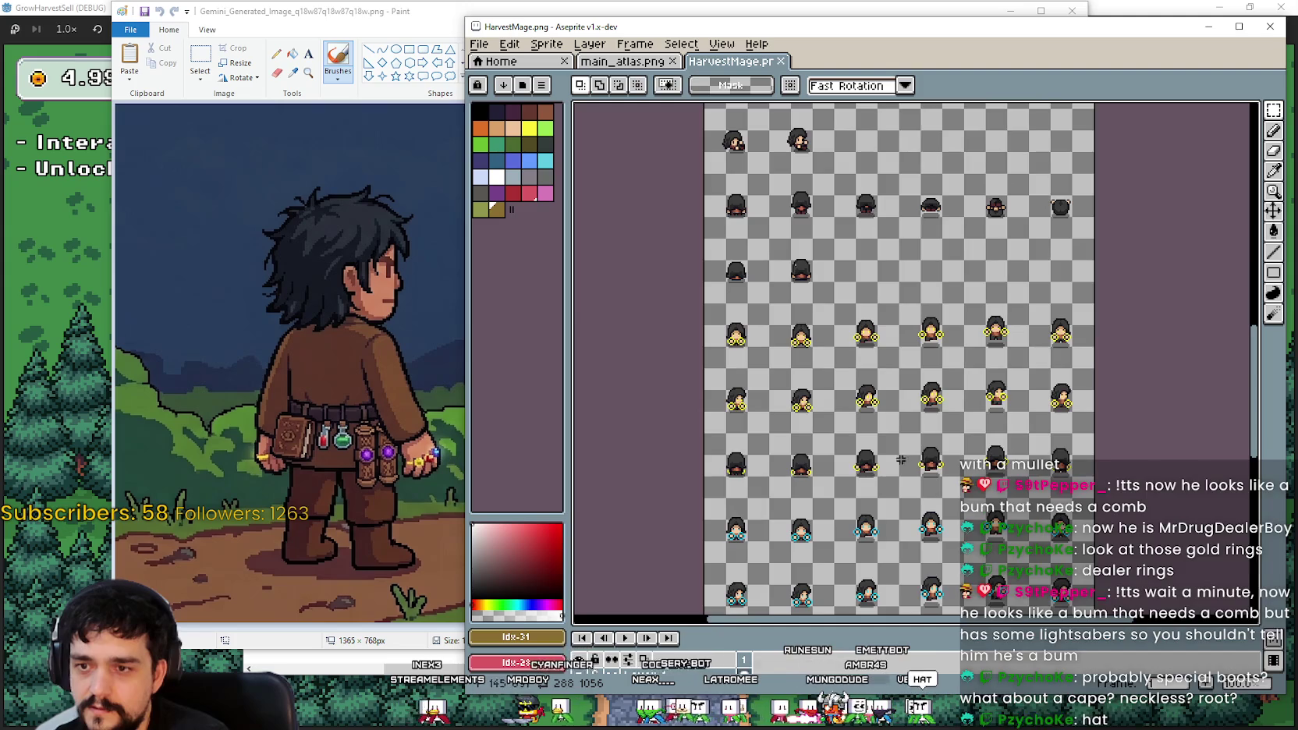
pyautogui.scroll(1, 894, 499)
pyautogui.scroll(1, 893, 500)
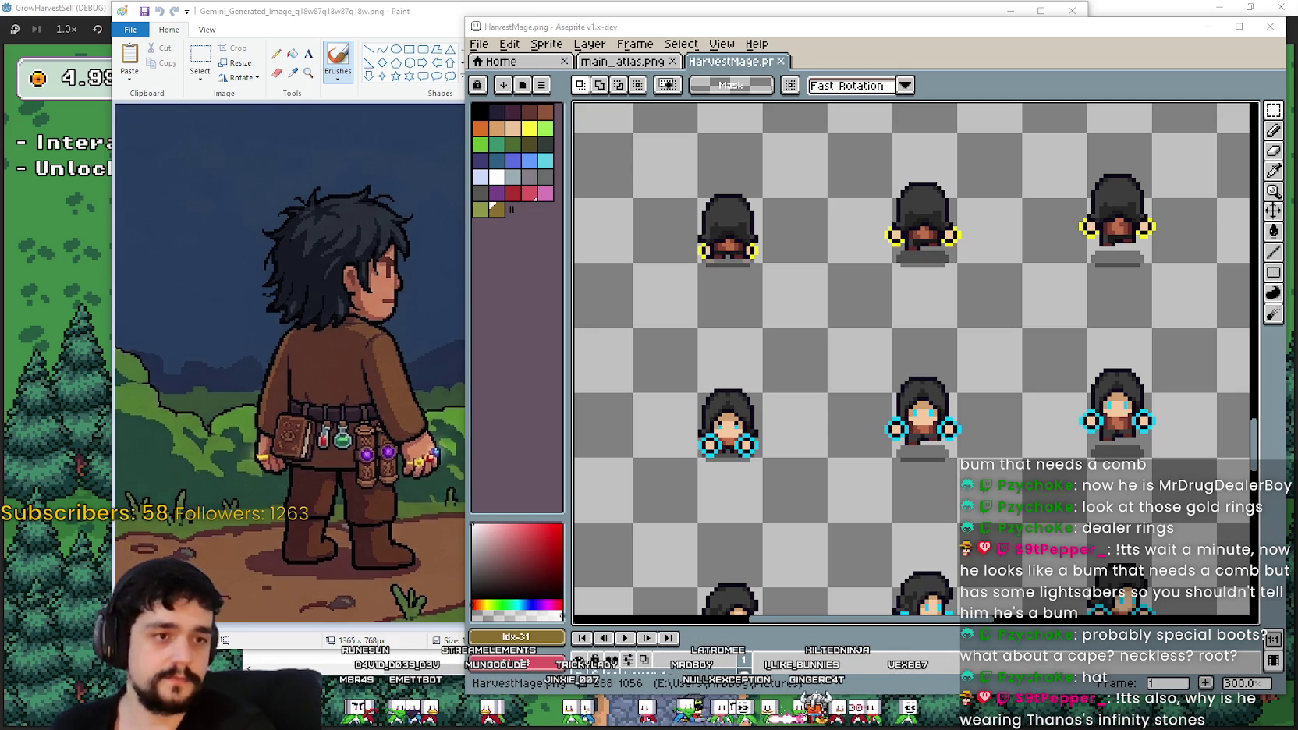
# Step: Close Paint, discard the unsaved snip, and minimize Aseprite to reveal the game
pyautogui.click(1072, 10)
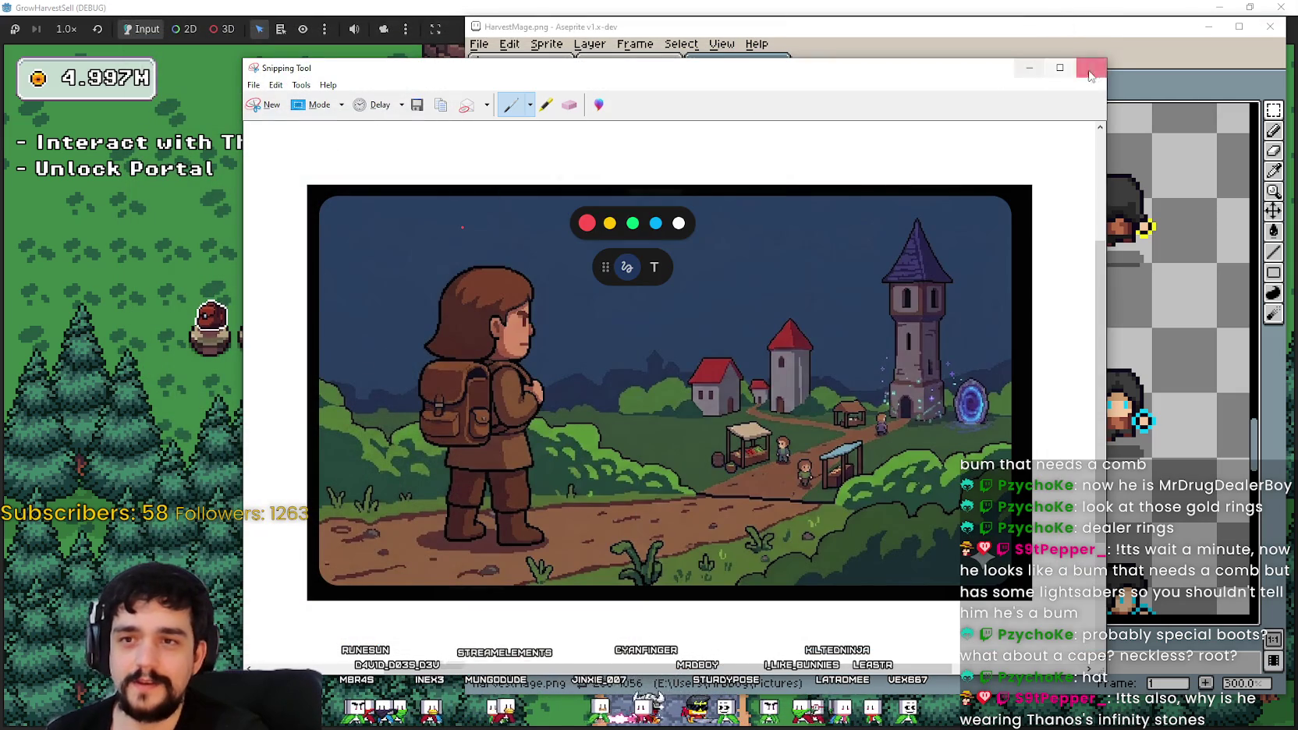
pyautogui.click(1091, 67)
pyautogui.click(731, 382)
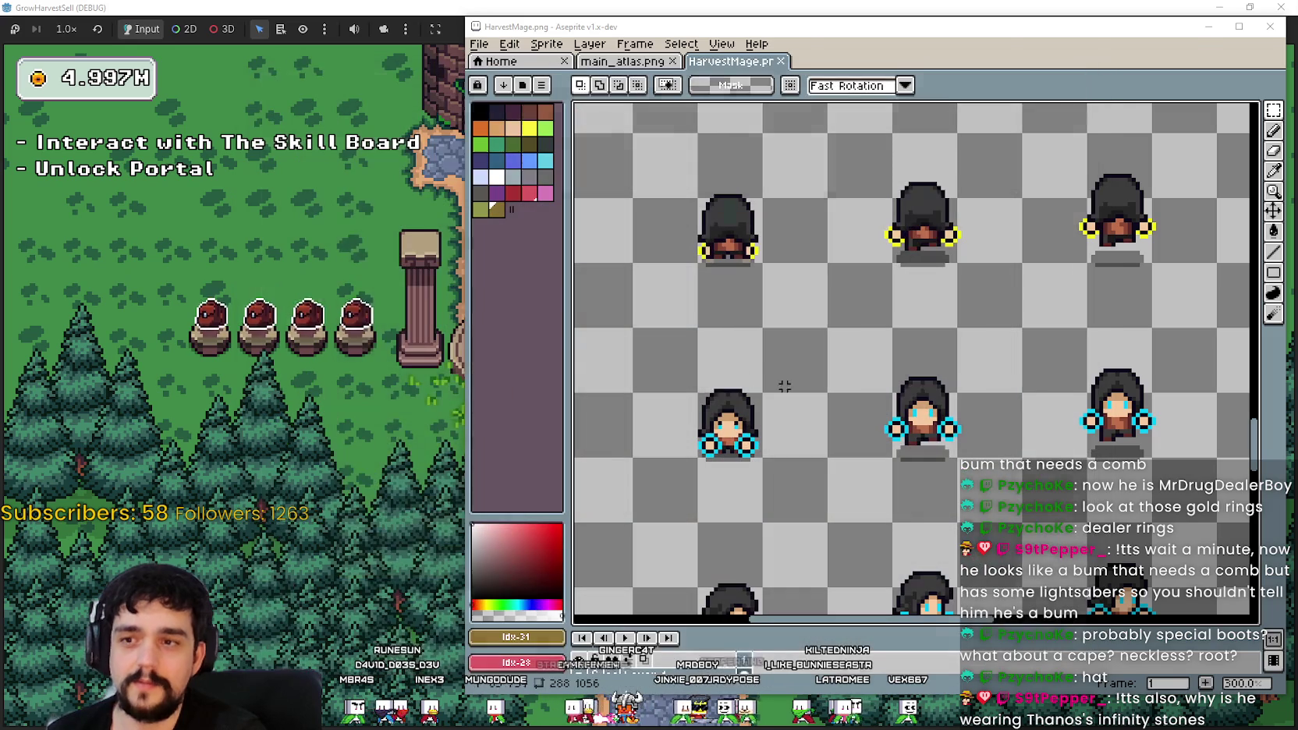
pyautogui.click(1207, 26)
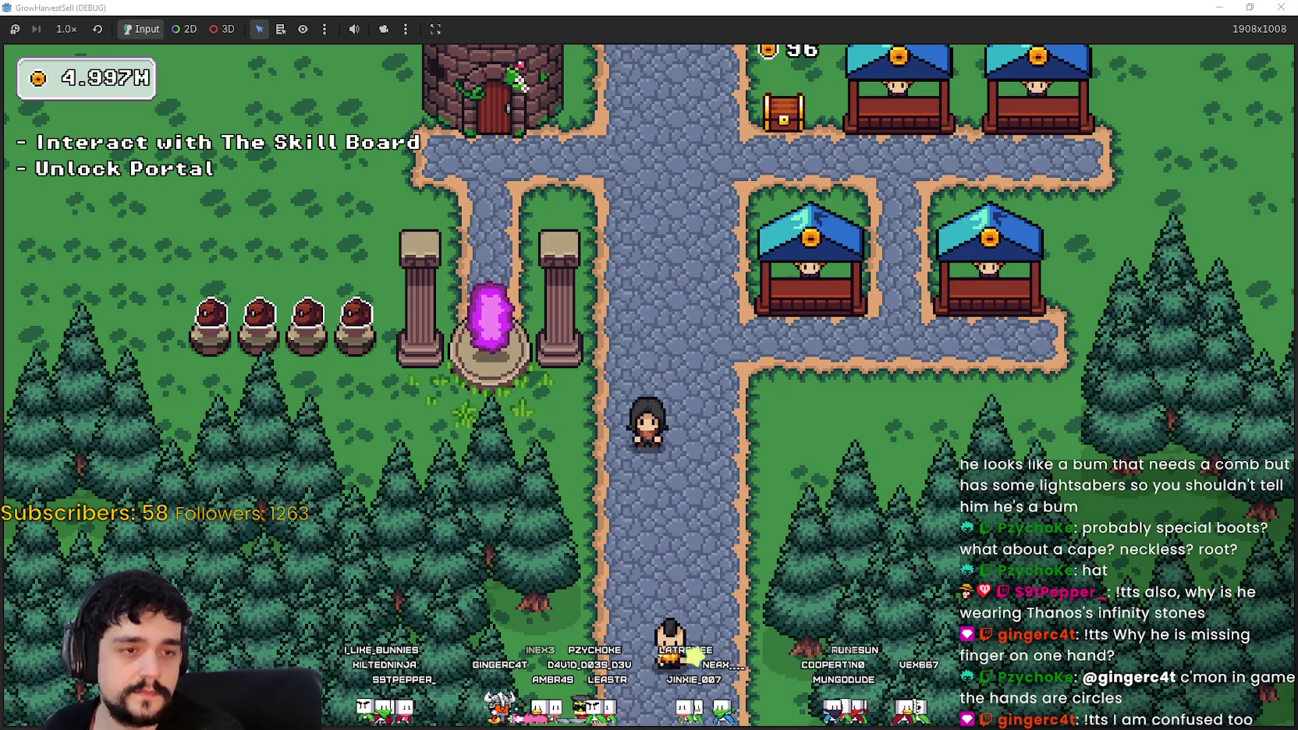
# Step: Switch to the Paint window with the Gemini-generated crystal-backpack mage image
pyautogui.hotkey('alt', 'Tab')
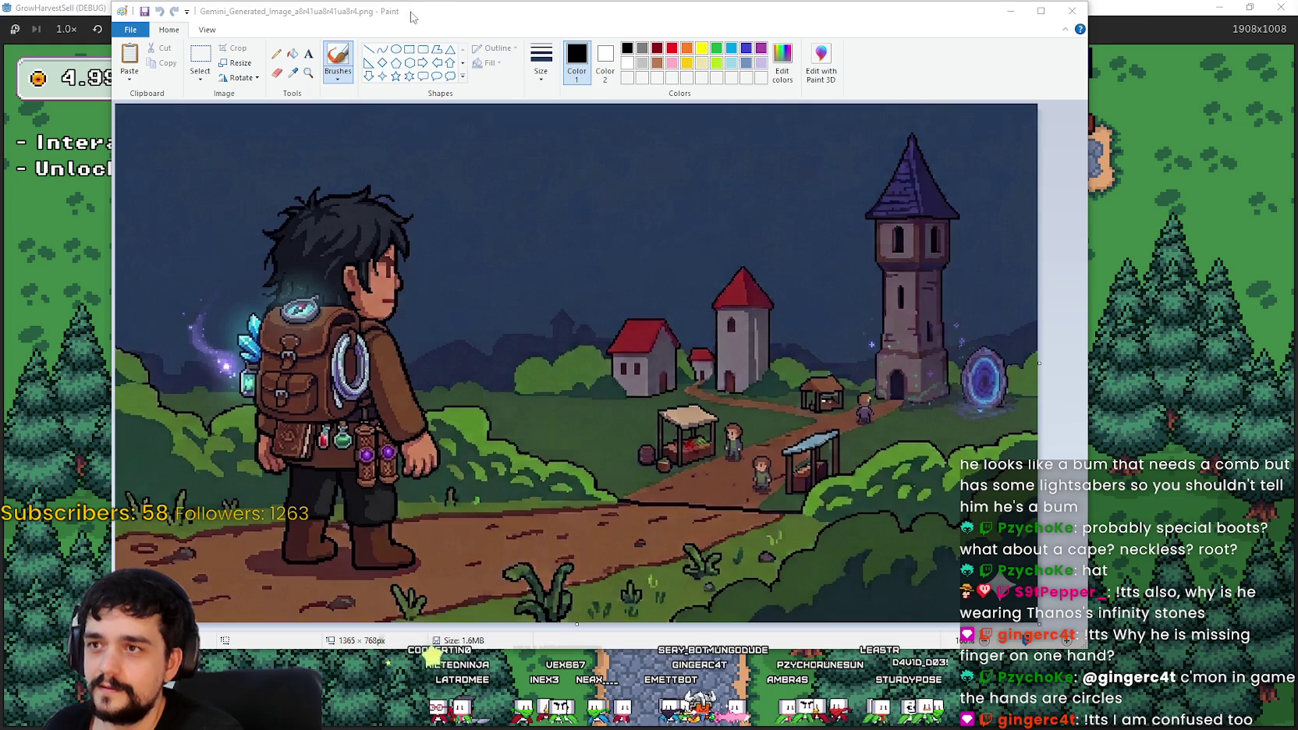
# Step: Move the backpack mage Paint window about 150 px to the right
pyautogui.moveTo(459, 6); pyautogui.dragTo(573, 12)
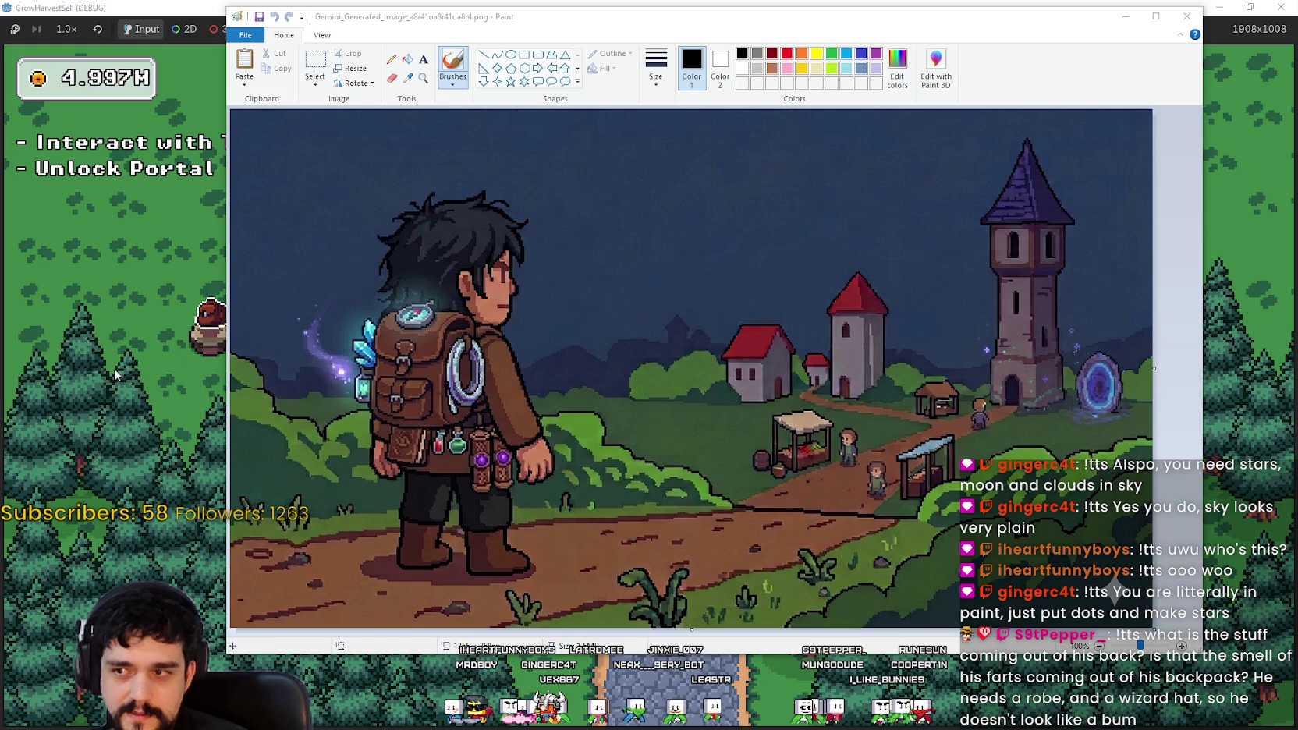
pyautogui.click(313, 31)
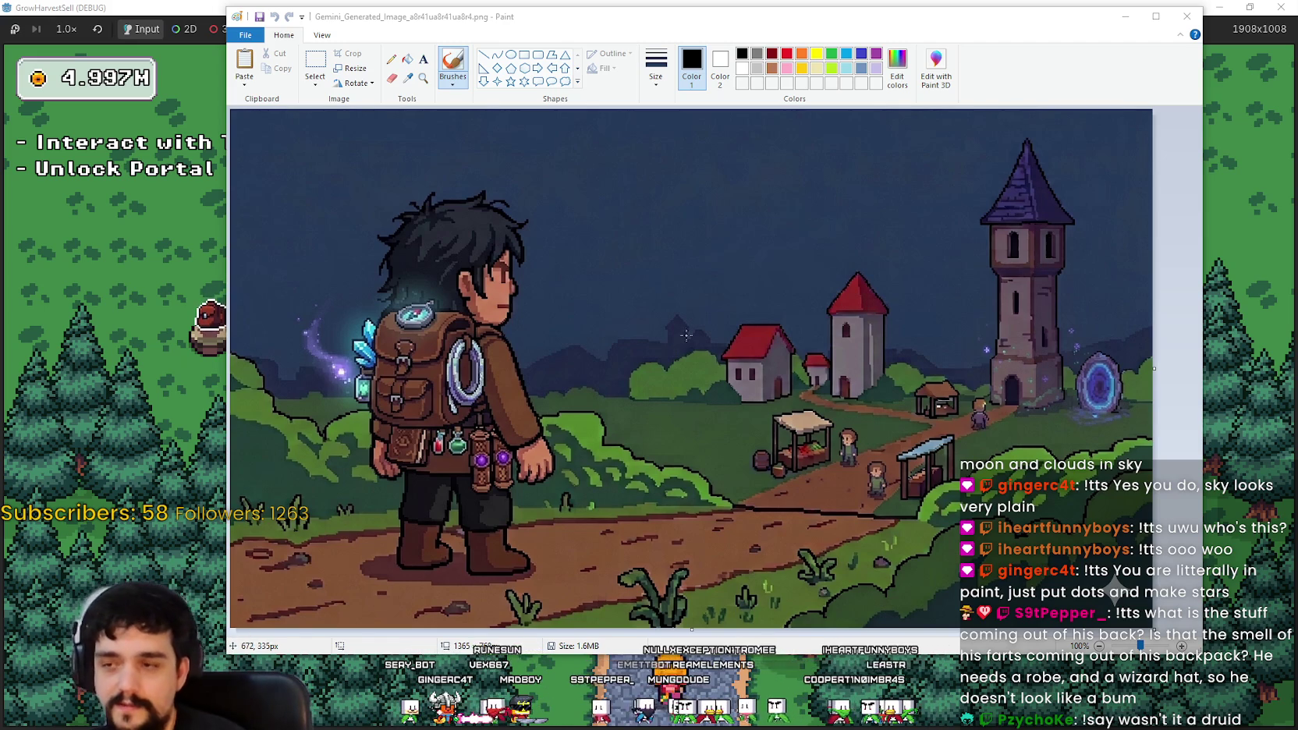
# Step: Magnify the backpack mage image to 200%, then 300%, to inspect it
pyautogui.click(321, 35)
pyautogui.click(244, 64)
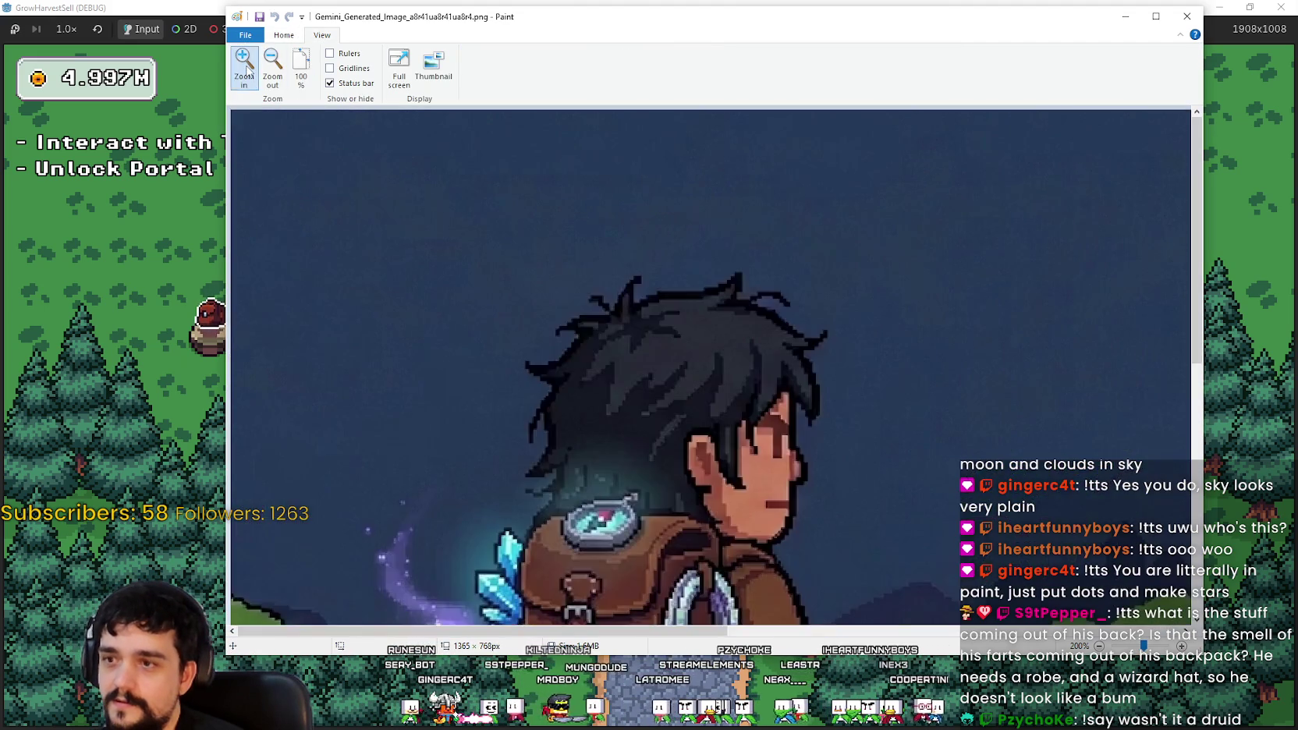
pyautogui.click(244, 64)
pyautogui.scroll(-3, 603, 397)
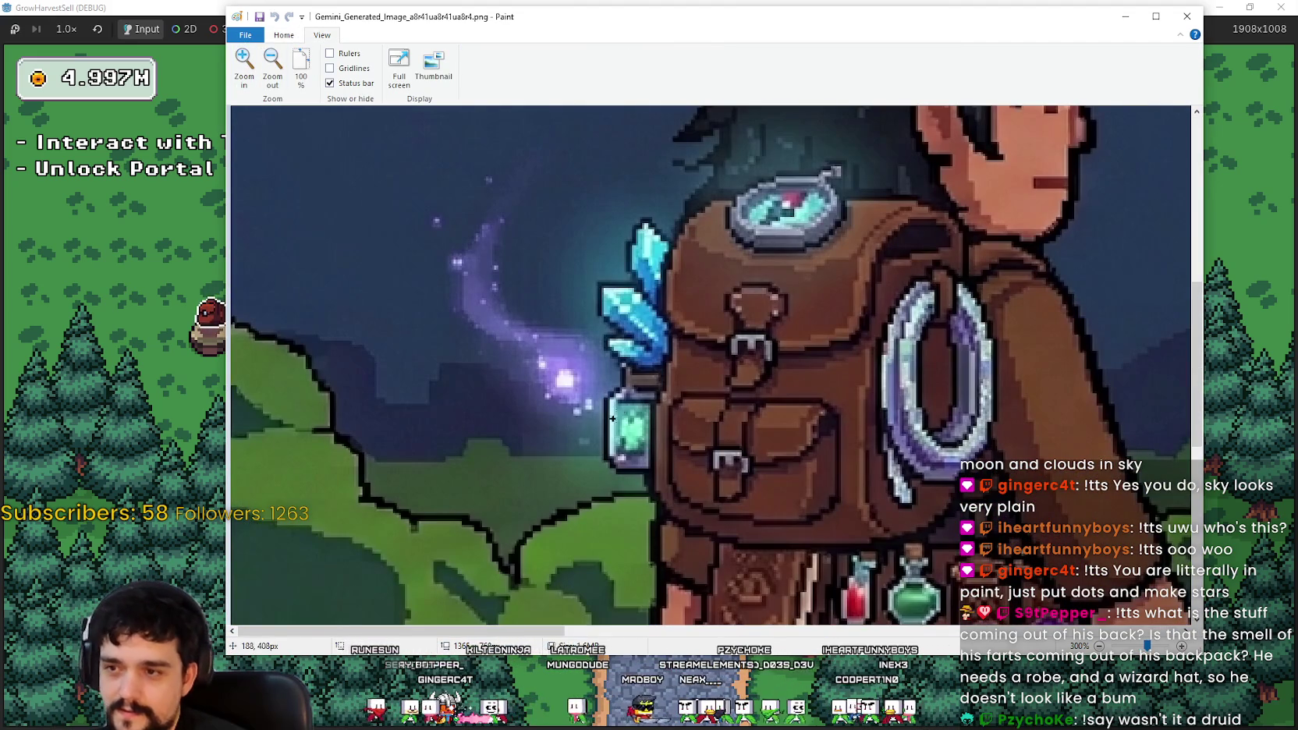
pyautogui.scroll(2, 679, 420)
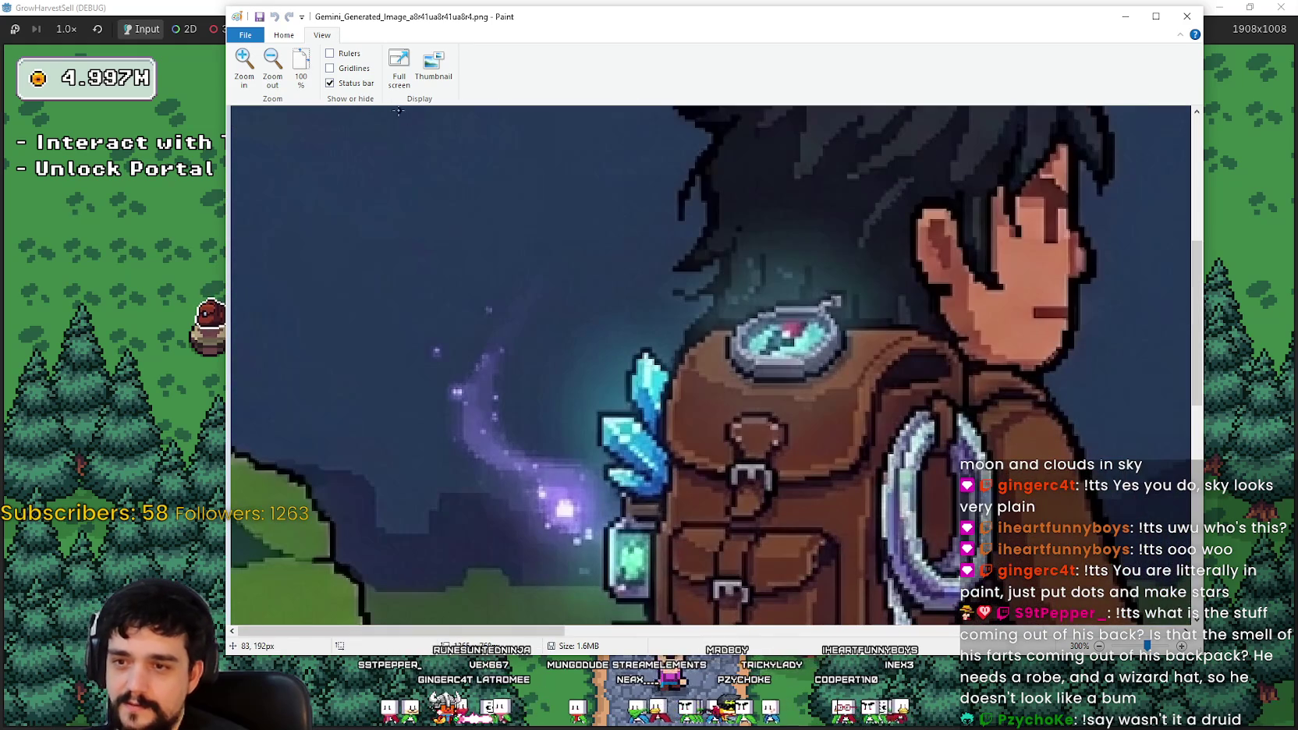
# Step: Reset the image to 100%, close it, and bring up the next backpack mage image
pyautogui.click(301, 67)
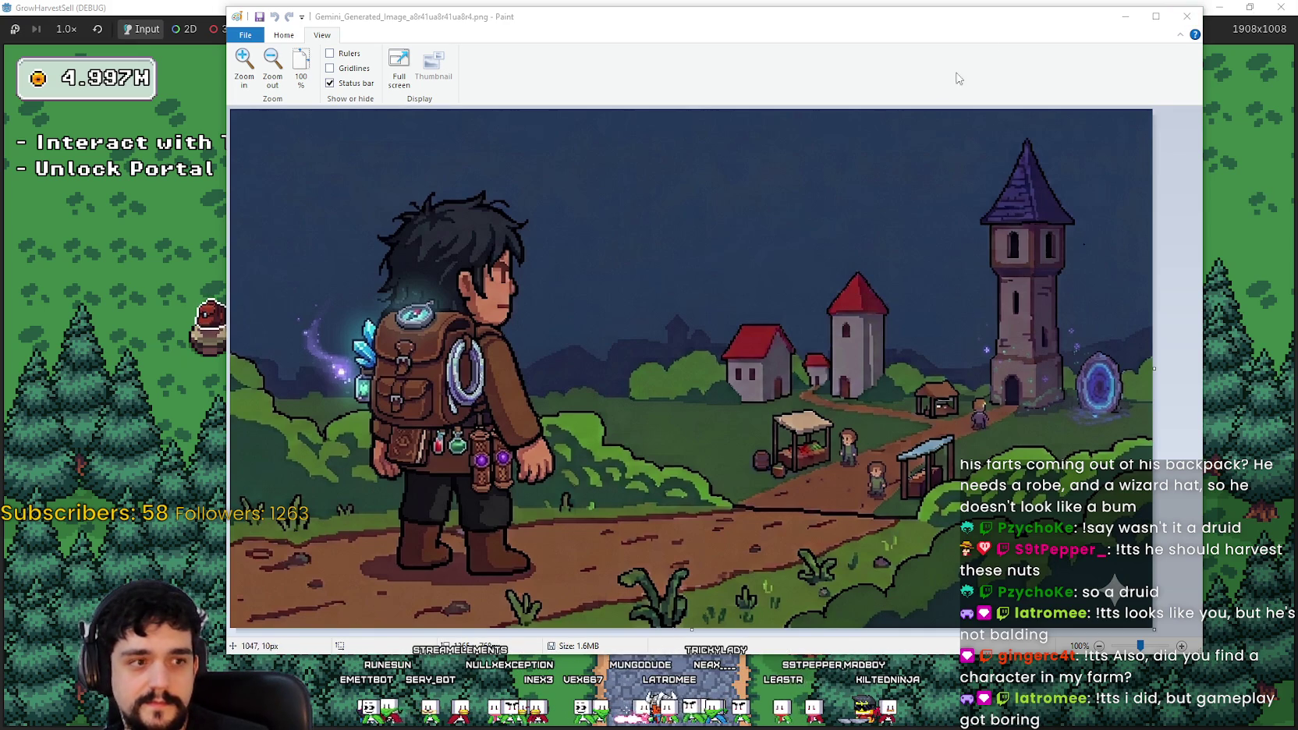
pyautogui.click(1185, 22)
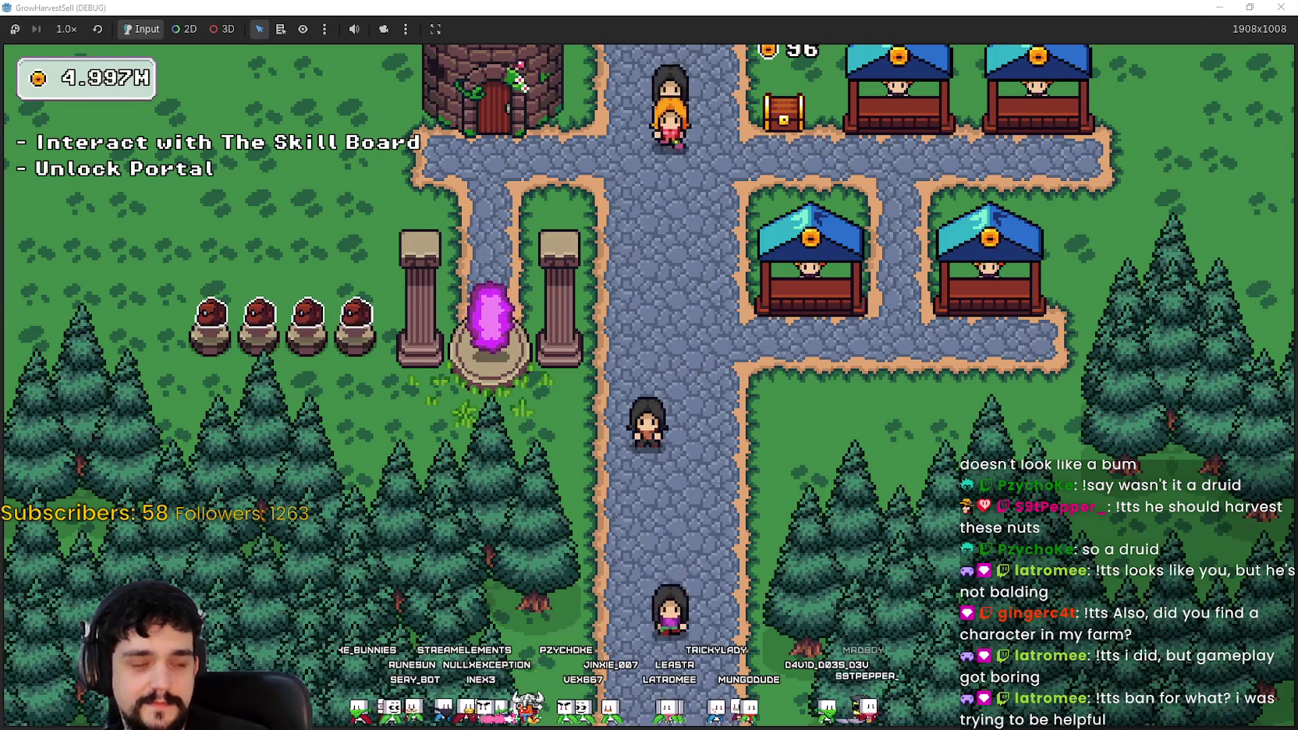
pyautogui.hotkey('alt', 'Tab')
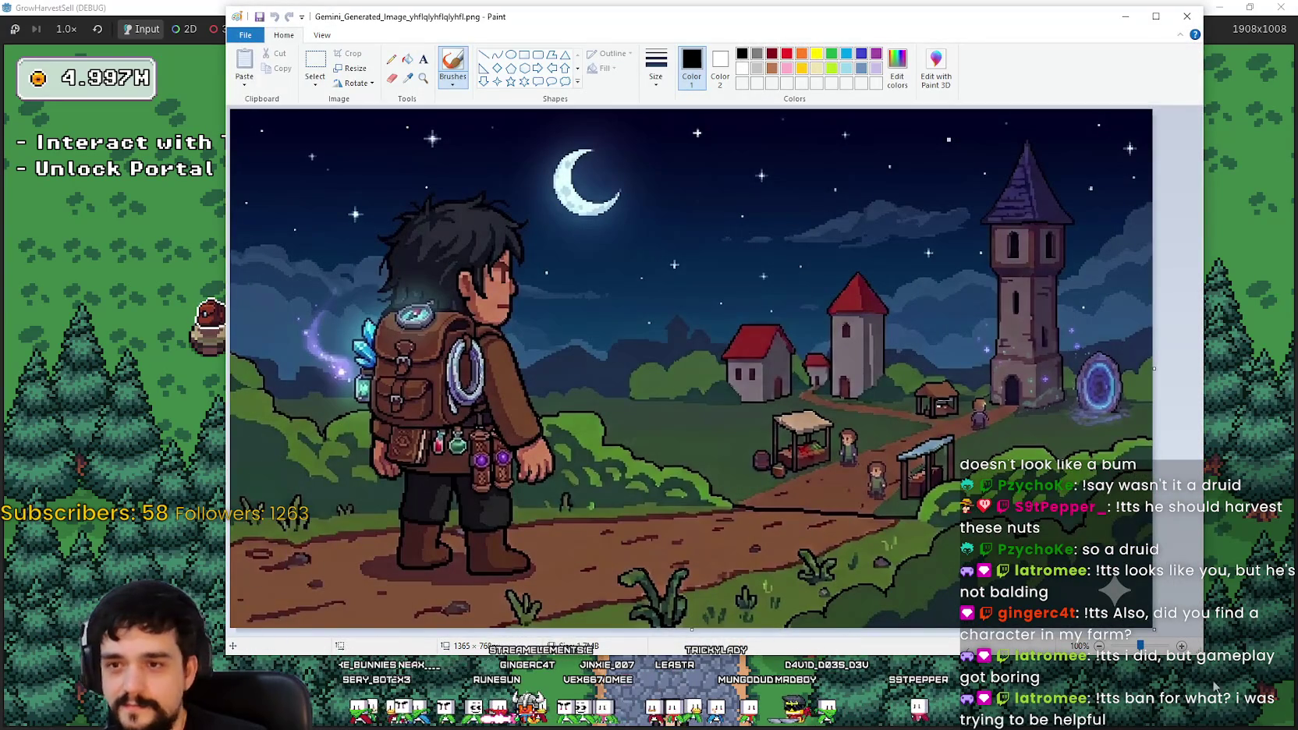
# Step: Shift the backpack mage Paint window about 50 px to the left
pyautogui.moveTo(1013, 27); pyautogui.dragTo(971, 28)
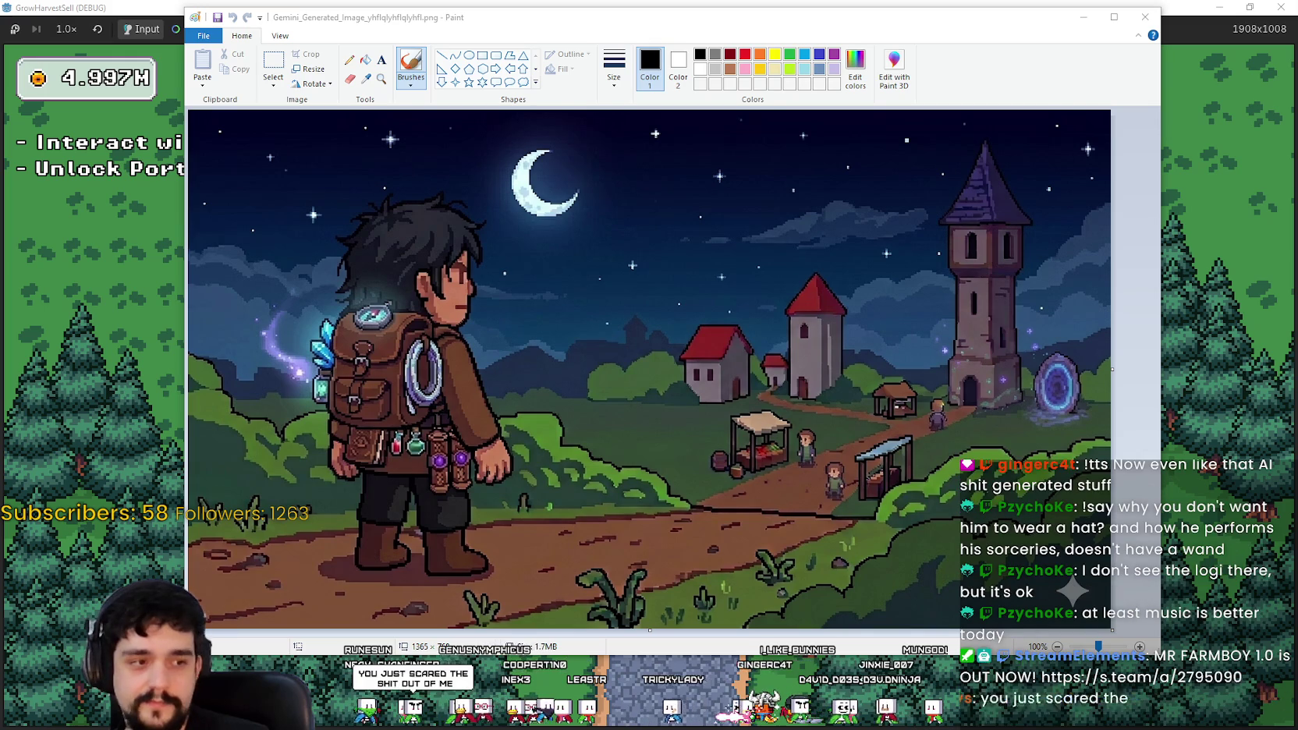
# Step: Narrow the robed mage Paint window and place it right of the backpack mage image
pyautogui.scroll(-3, 635, 372)
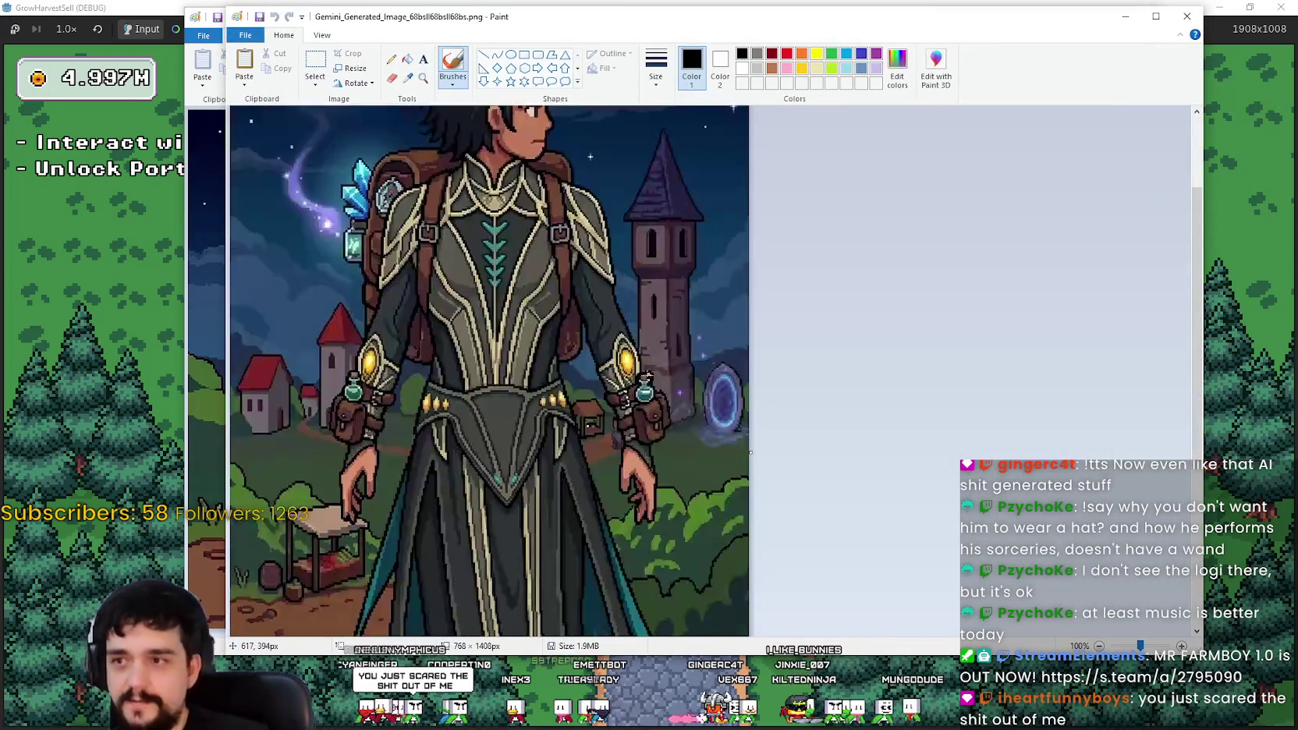
pyautogui.scroll(3, 635, 371)
pyautogui.moveTo(1203, 16); pyautogui.dragTo(824, 16)
pyautogui.moveTo(523, 24)
pyautogui.mouseDown()
pyautogui.moveTo(755, 34)
pyautogui.moveTo(809, 17)
pyautogui.mouseUp()
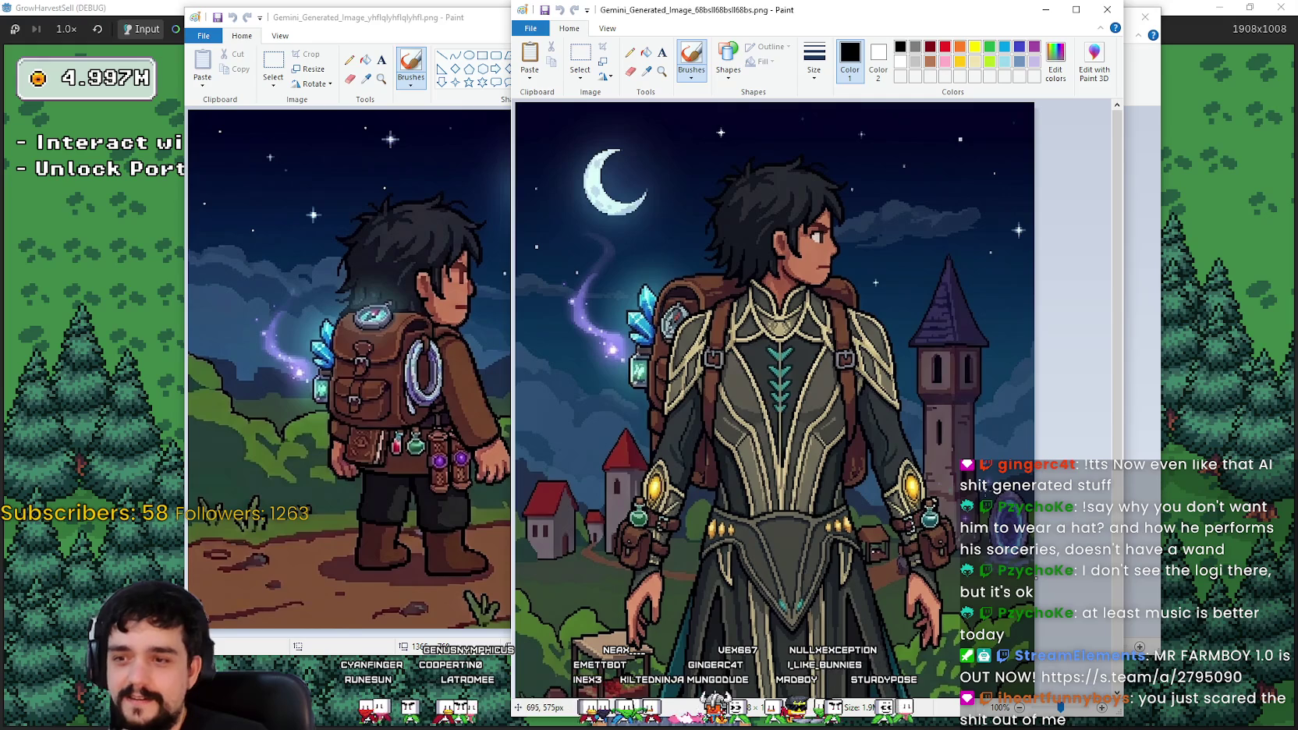
pyautogui.moveTo(1117, 344)
pyautogui.mouseDown()
pyautogui.moveTo(1118, 390)
pyautogui.moveTo(1117, 369)
pyautogui.mouseUp()
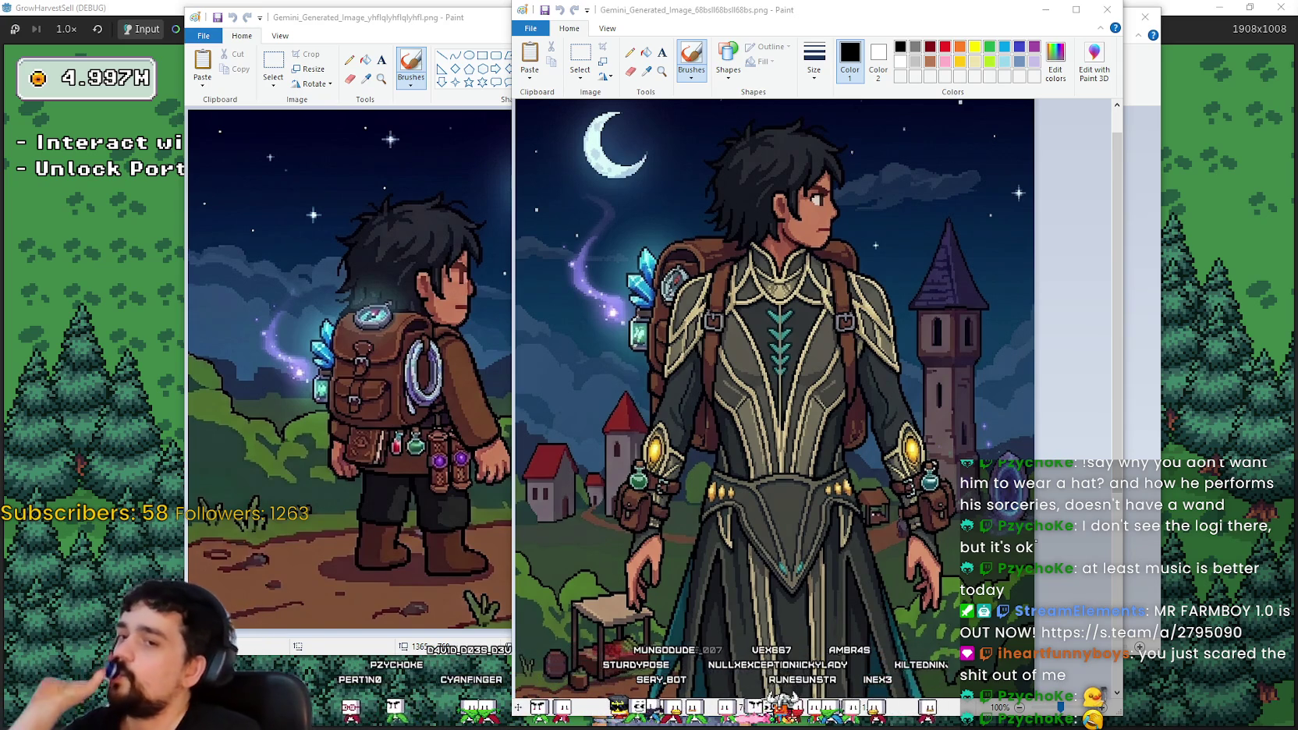
# Step: Nudge the armoured mage window slightly right and scroll its canvas to check the full character
pyautogui.scroll(-5, 875, 421)
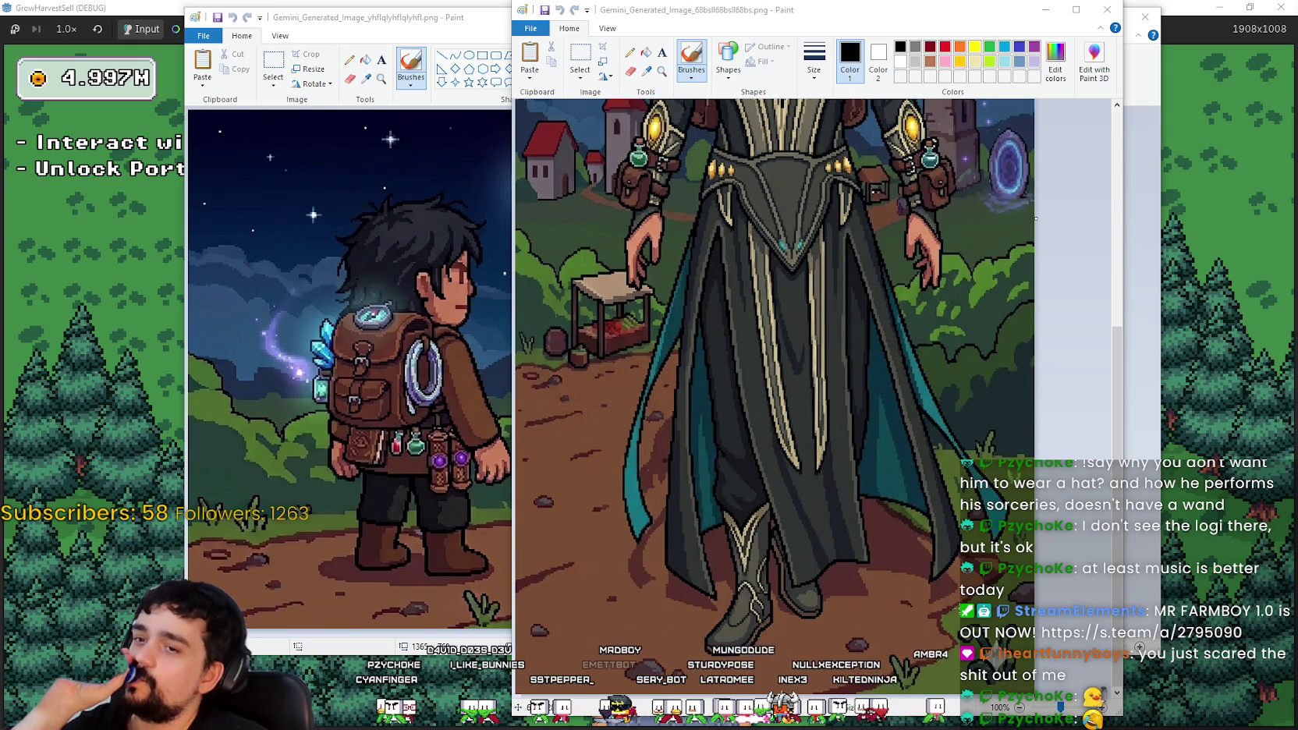
pyautogui.scroll(2, 866, 508)
pyautogui.scroll(3, 866, 508)
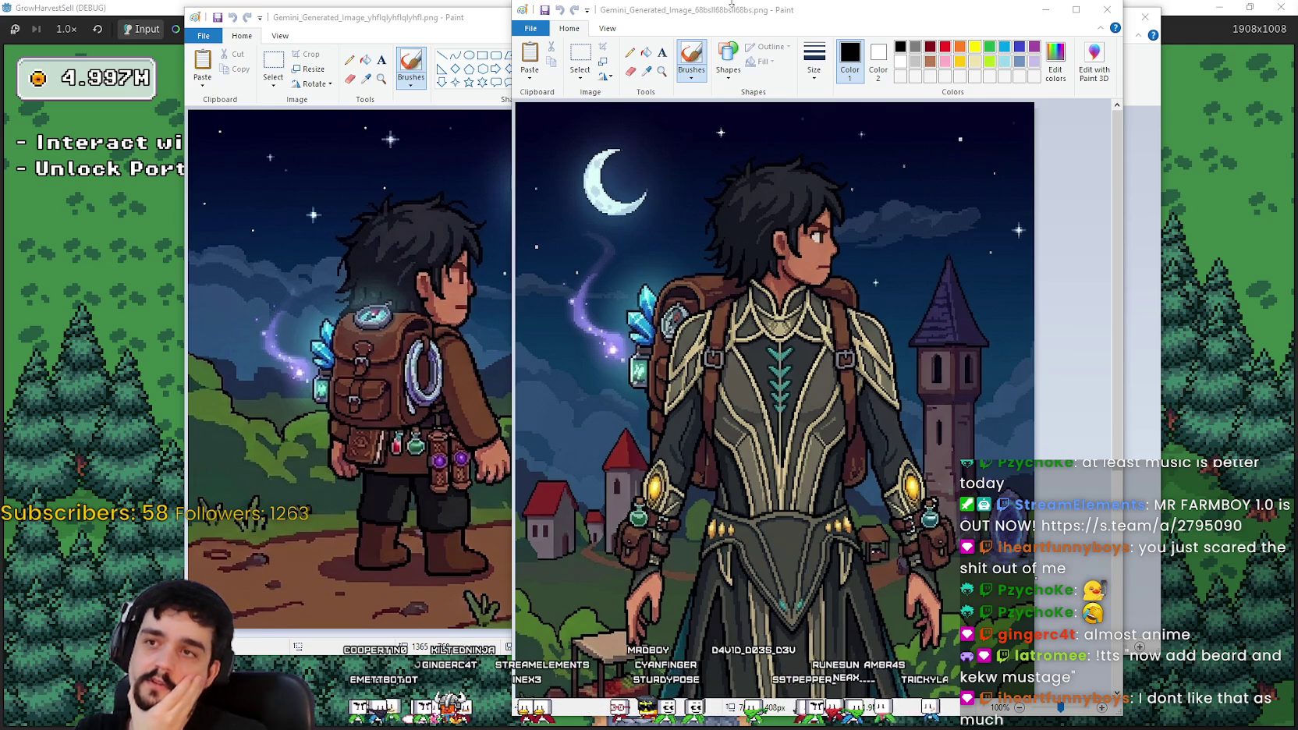
pyautogui.moveTo(732, 12); pyautogui.dragTo(769, 7)
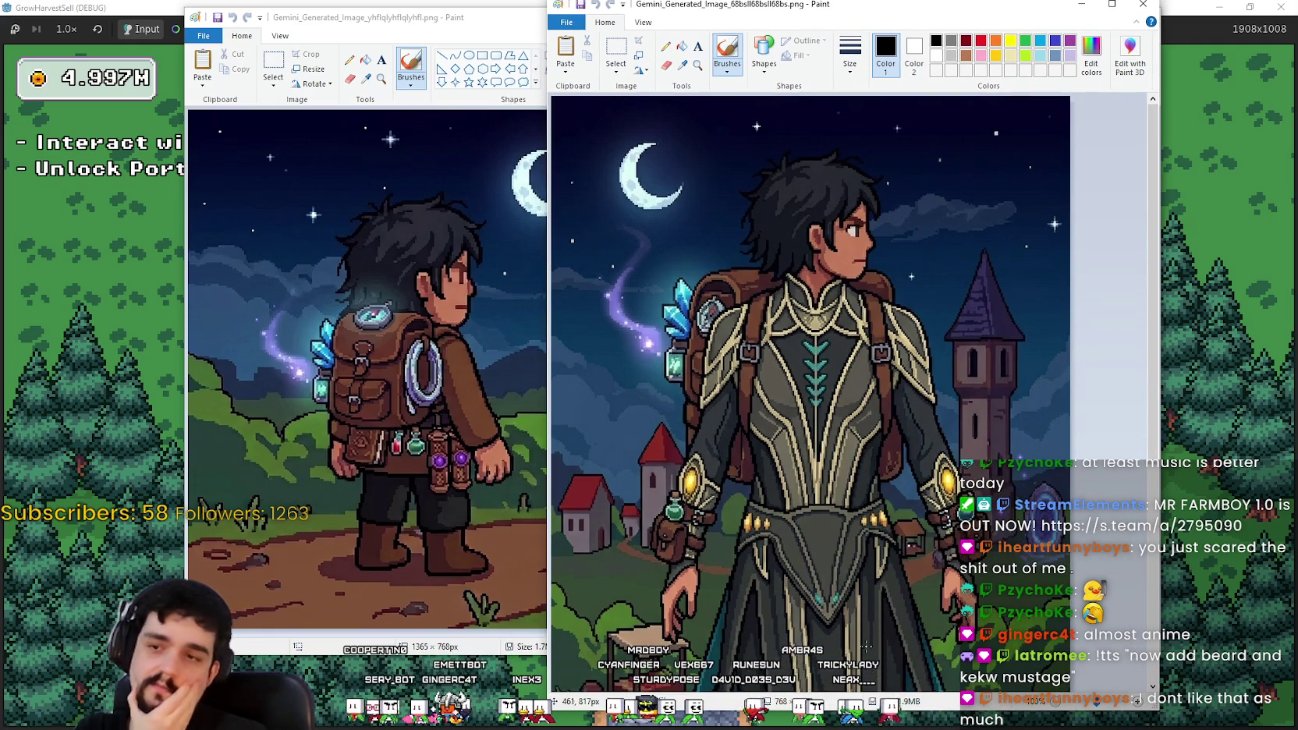
pyautogui.scroll(-5, 728, 515)
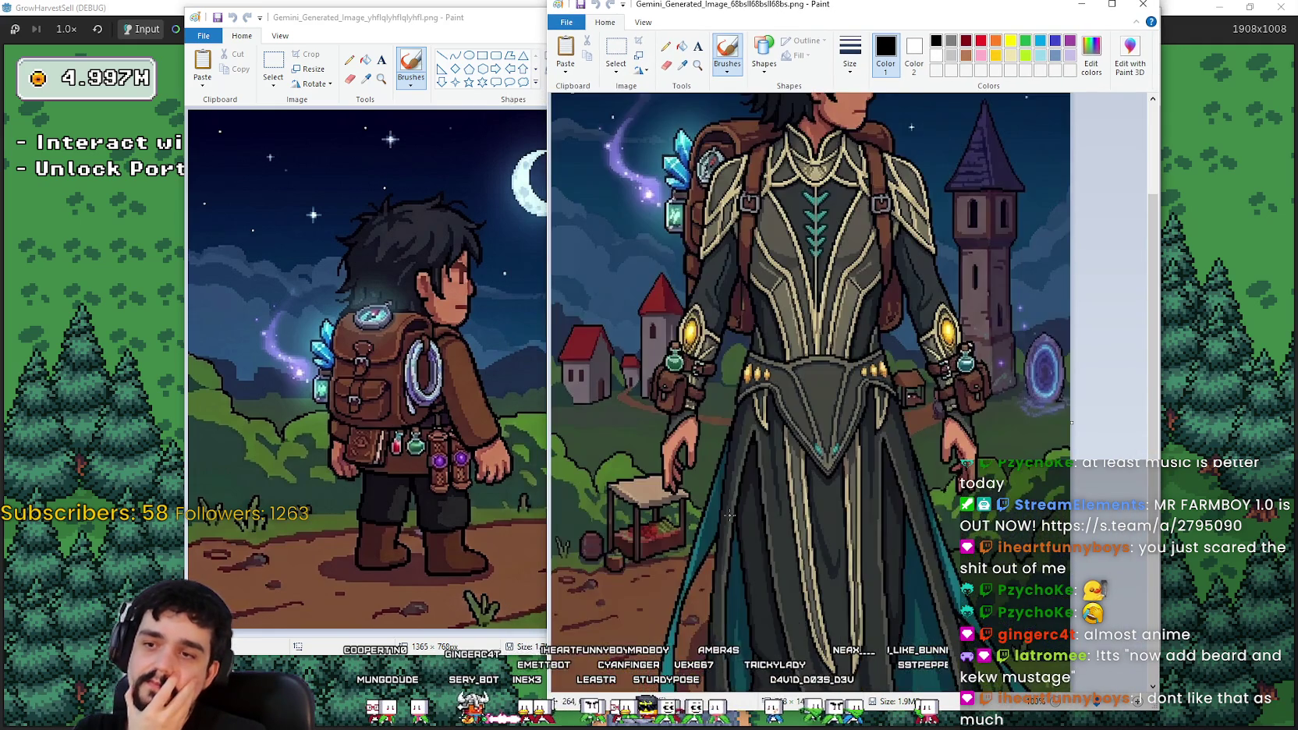
pyautogui.scroll(6, 728, 515)
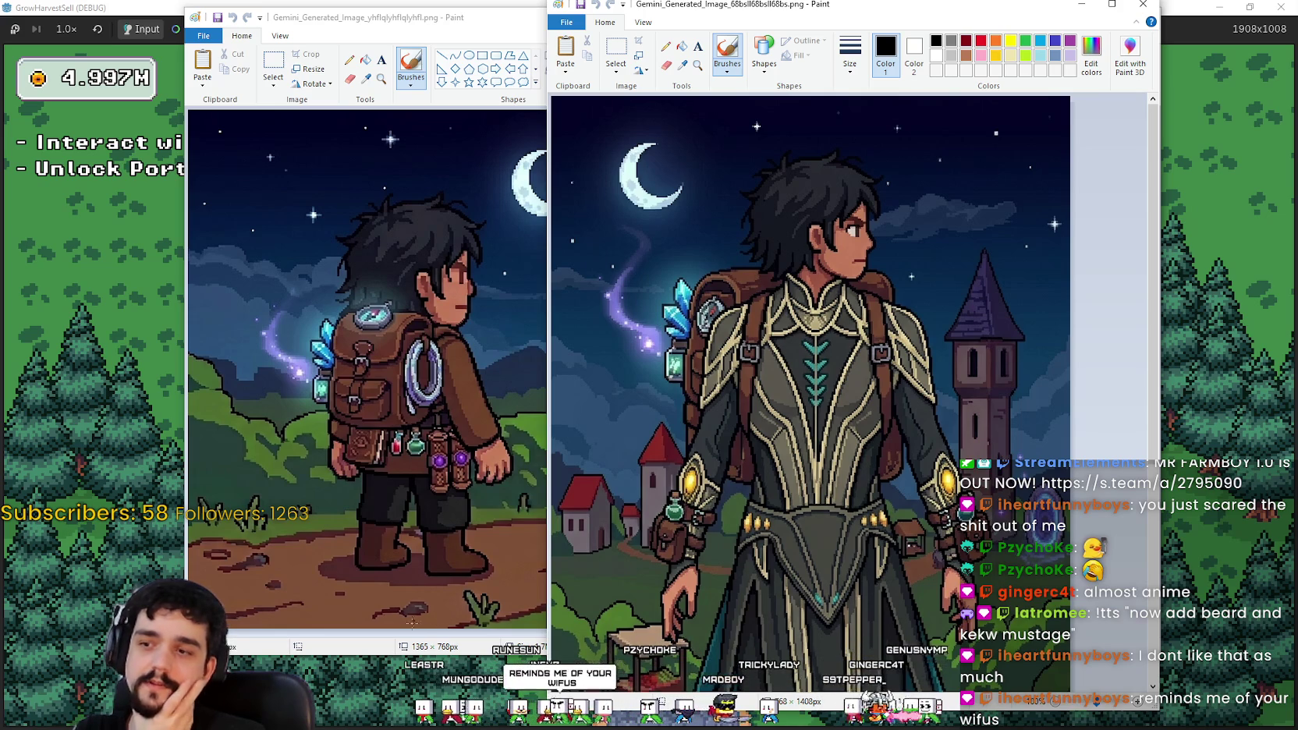
# Step: Bring the backpack village image to the front and shift it about 150 px left
pyautogui.click(287, 342)
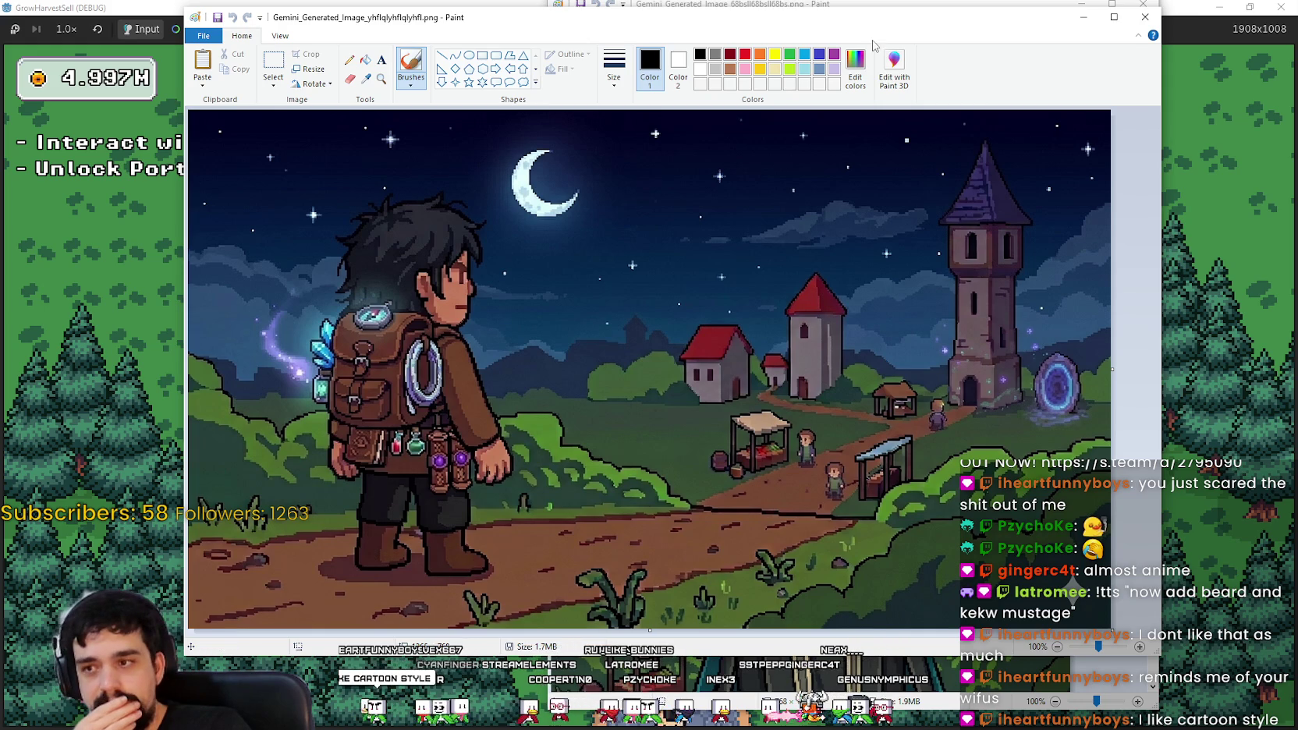
pyautogui.moveTo(930, 71); pyautogui.dragTo(812, 72)
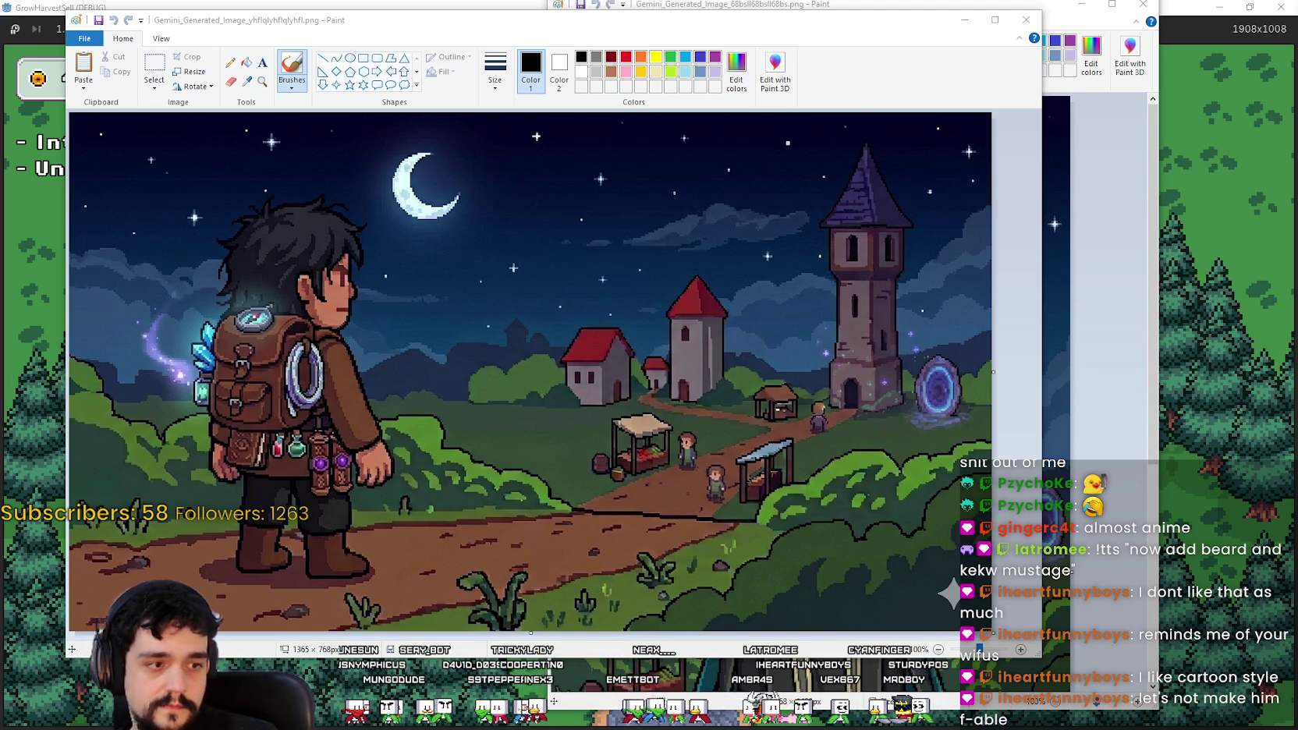
# Step: Compare the armoured and backpack images, then move the front window 250 px right for side-by-side viewing
pyautogui.click(1148, 364)
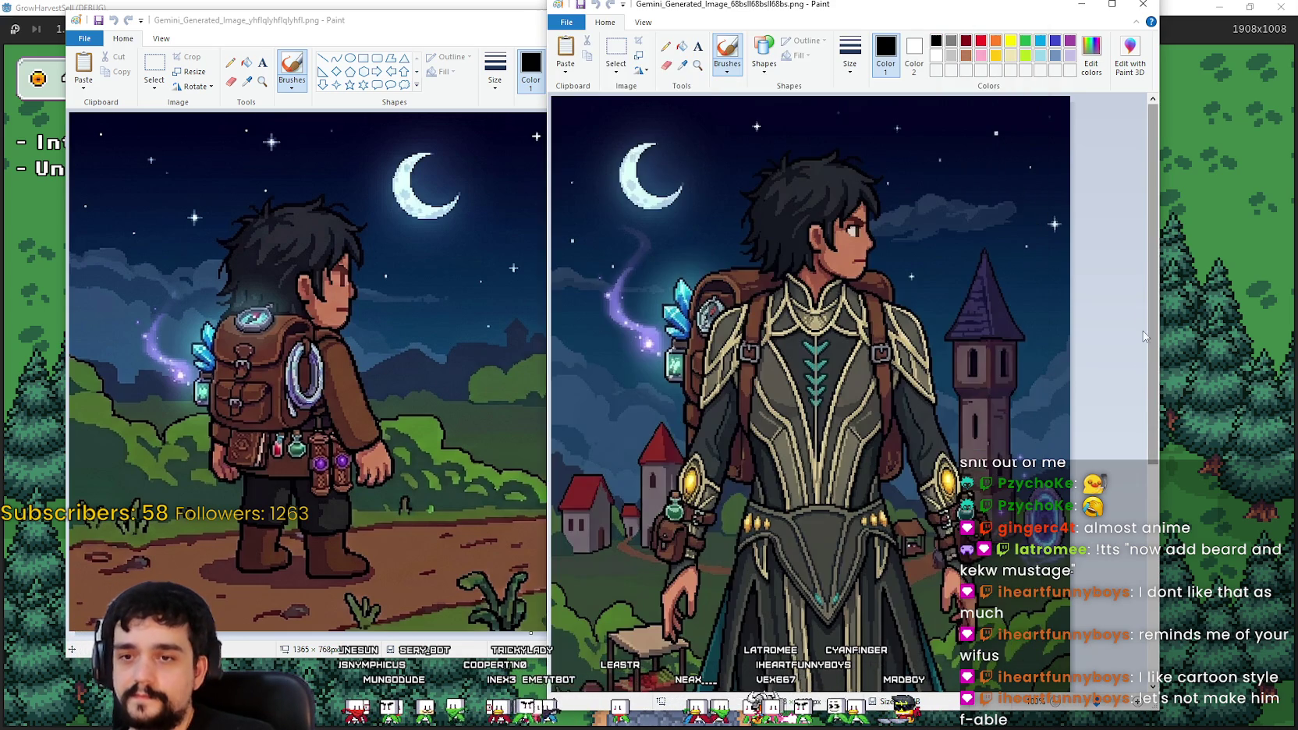
pyautogui.scroll(-3, 1152, 335)
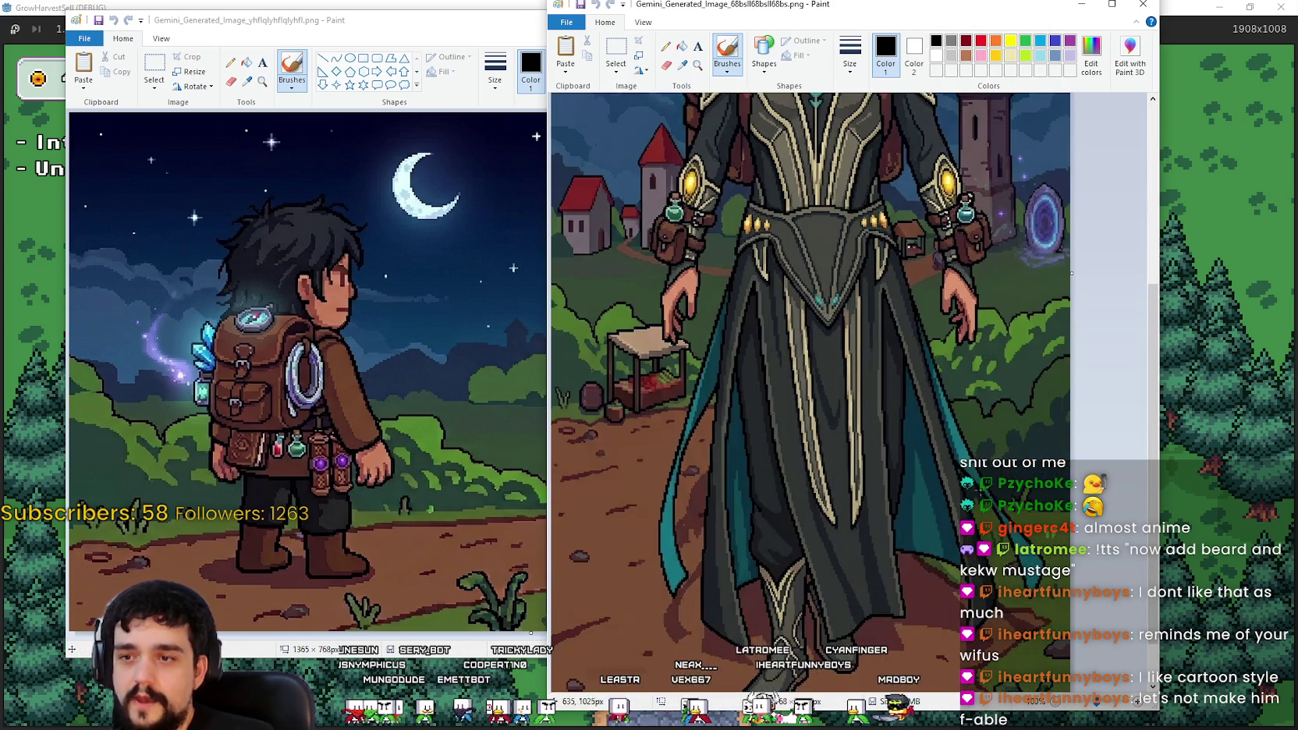
pyautogui.scroll(4, 585, 392)
pyautogui.click(467, 422)
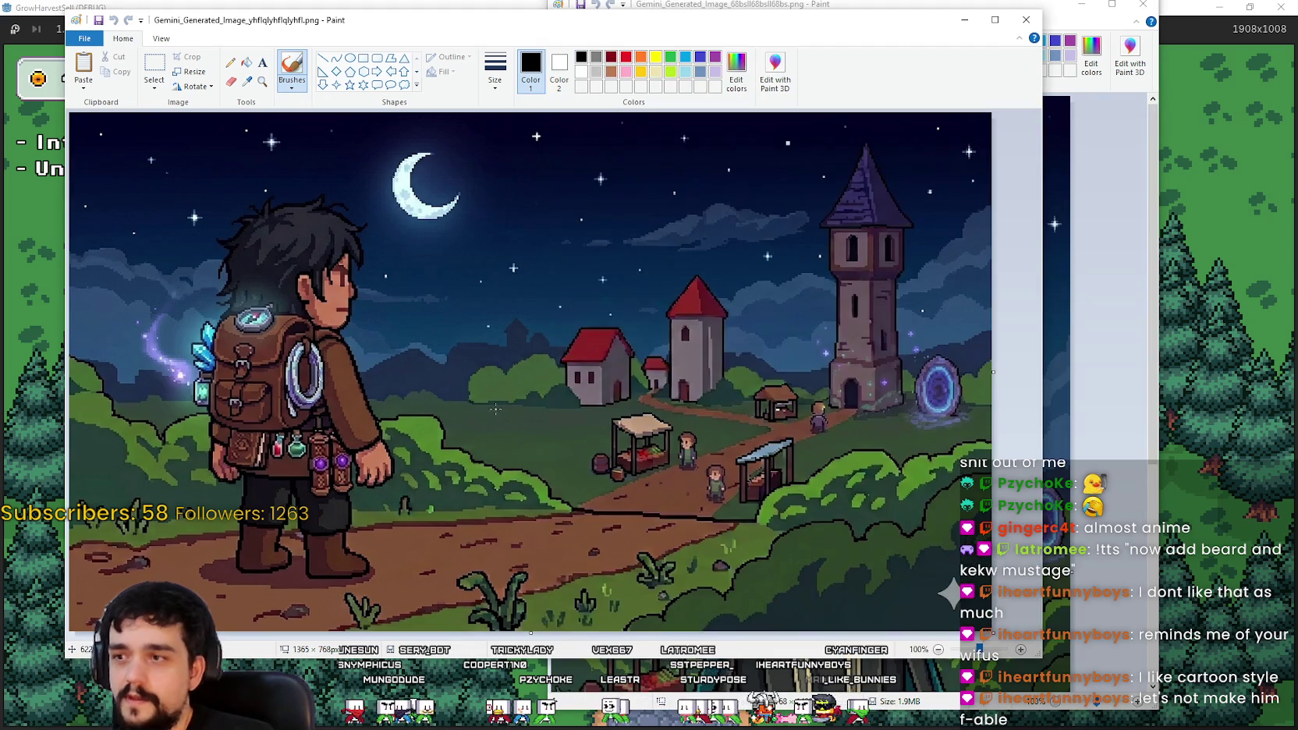
pyautogui.click(1098, 642)
pyautogui.scroll(-3, 781, 385)
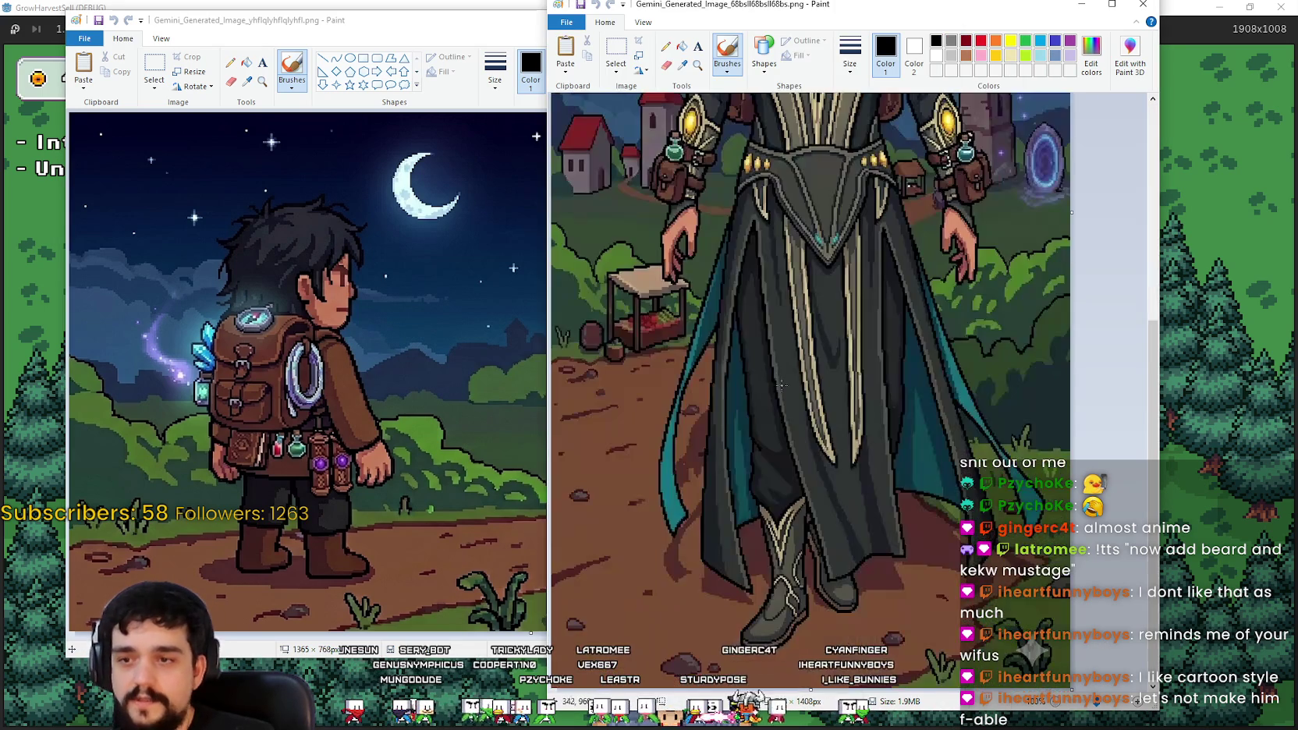
pyautogui.scroll(1, 775, 308)
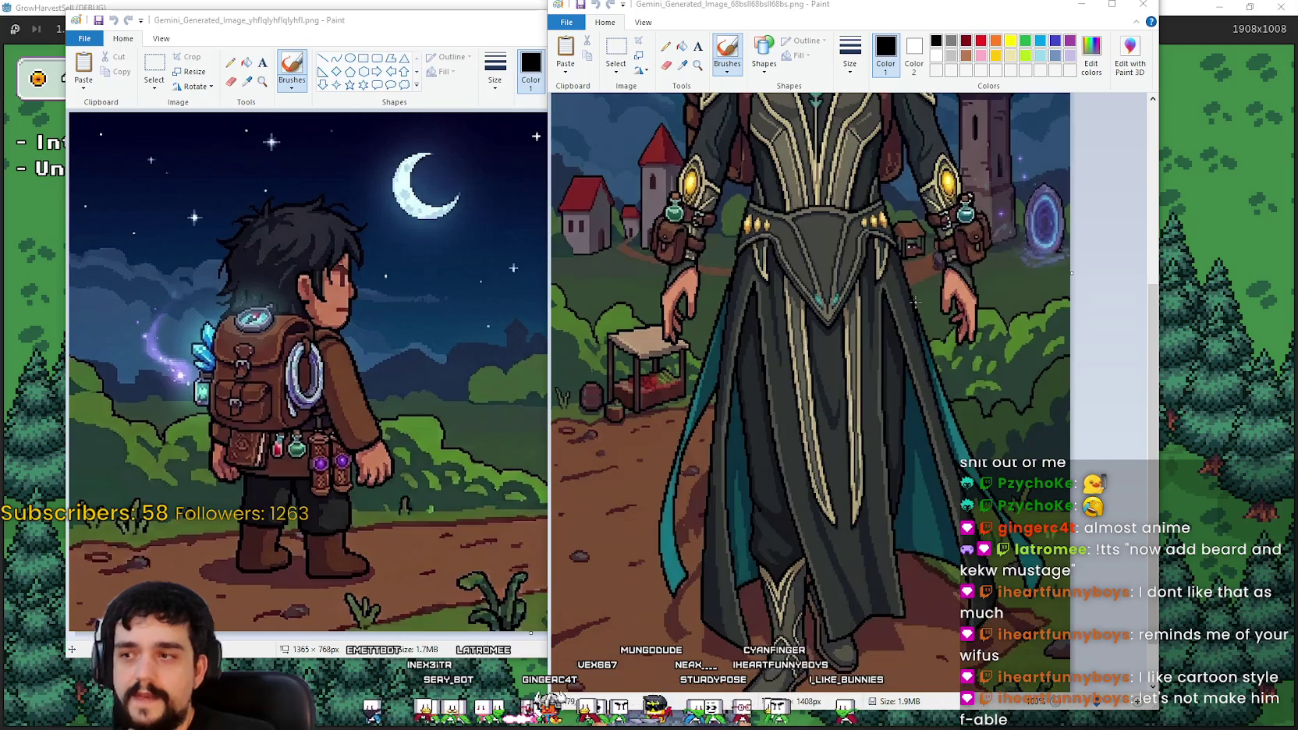
pyautogui.scroll(5, 869, 453)
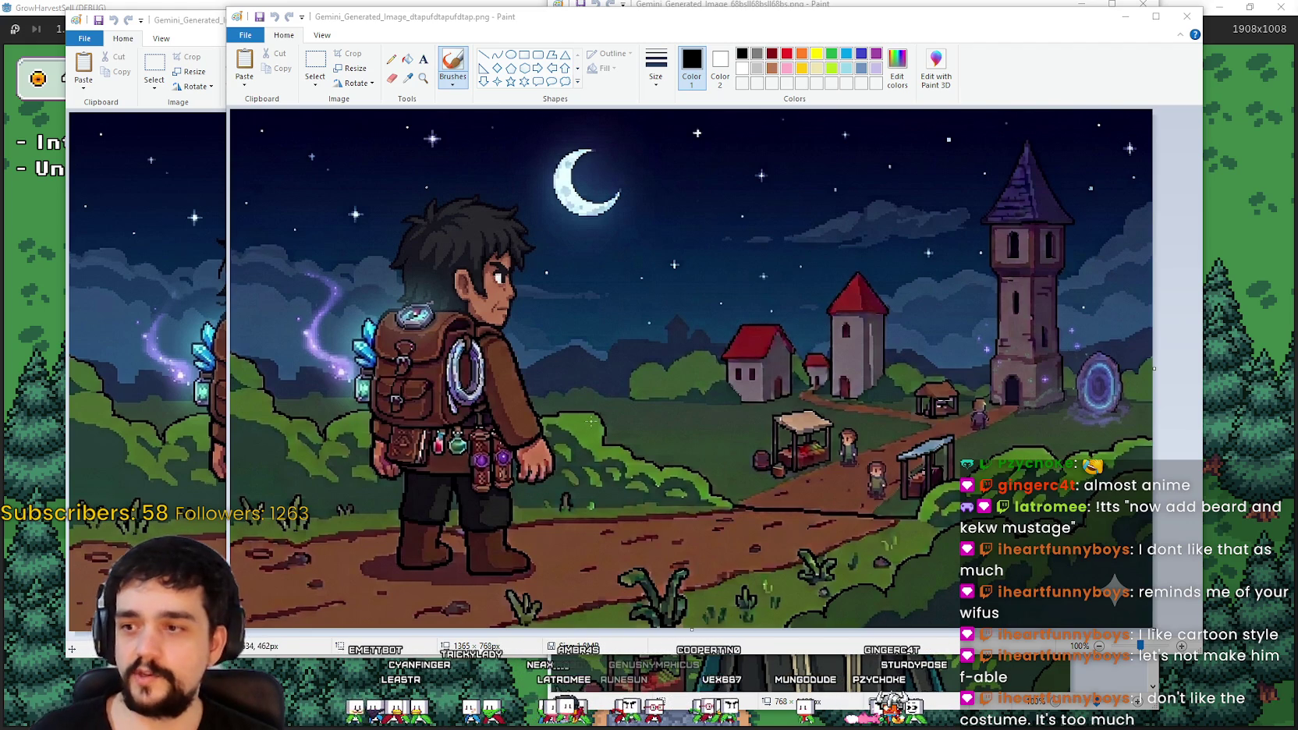
pyautogui.moveTo(416, 24)
pyautogui.mouseDown()
pyautogui.moveTo(627, 26)
pyautogui.moveTo(611, 32)
pyautogui.mouseUp()
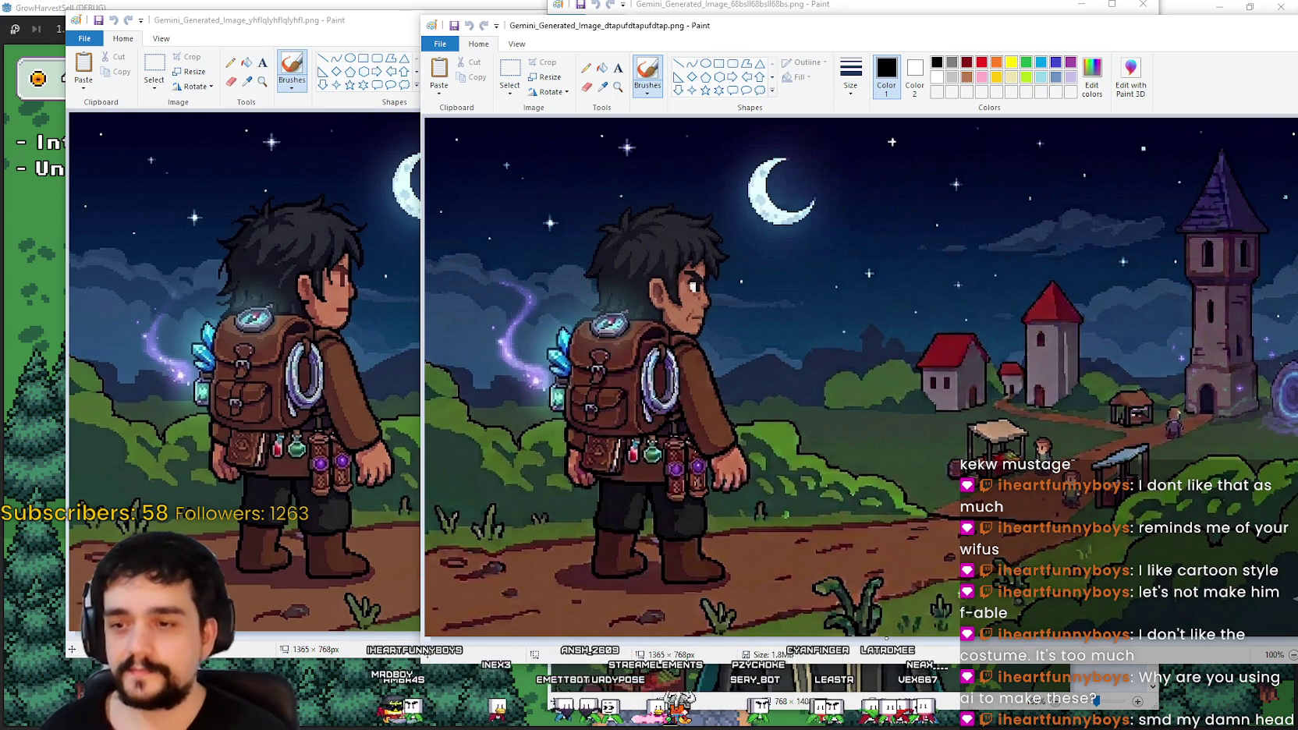
pyautogui.hotkey('alt', 'Tab')
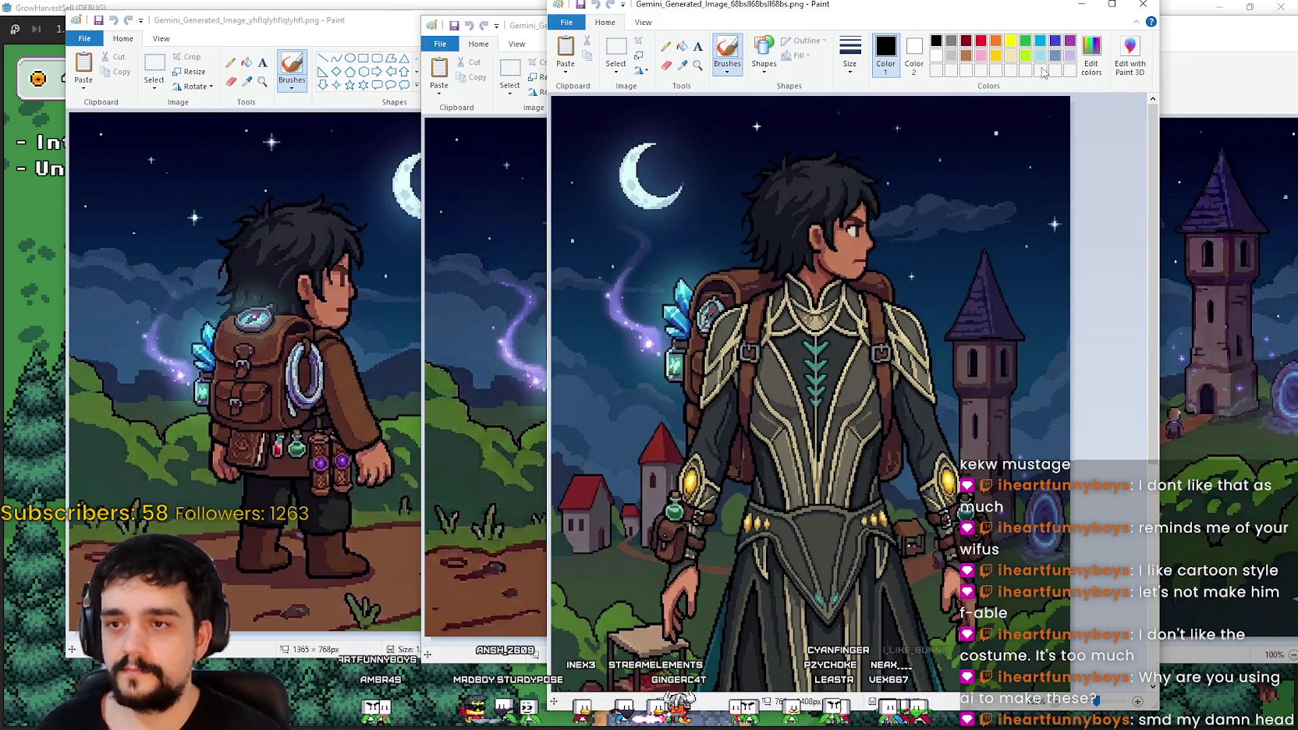
pyautogui.click(1081, 5)
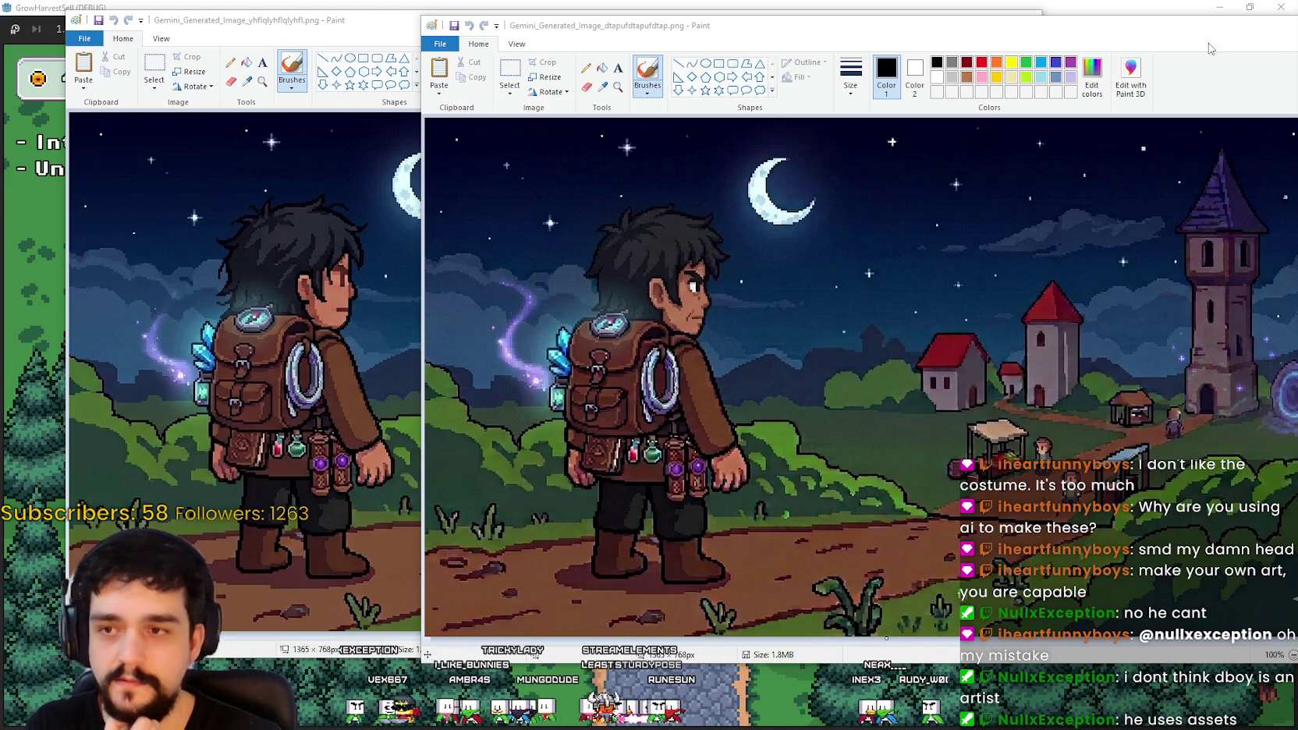
# Step: Close the right-hand backpack variant, move the new variant's window right, and zoom it to 50%
pyautogui.doubleClick(1242, 28)
pyautogui.click(1214, 55)
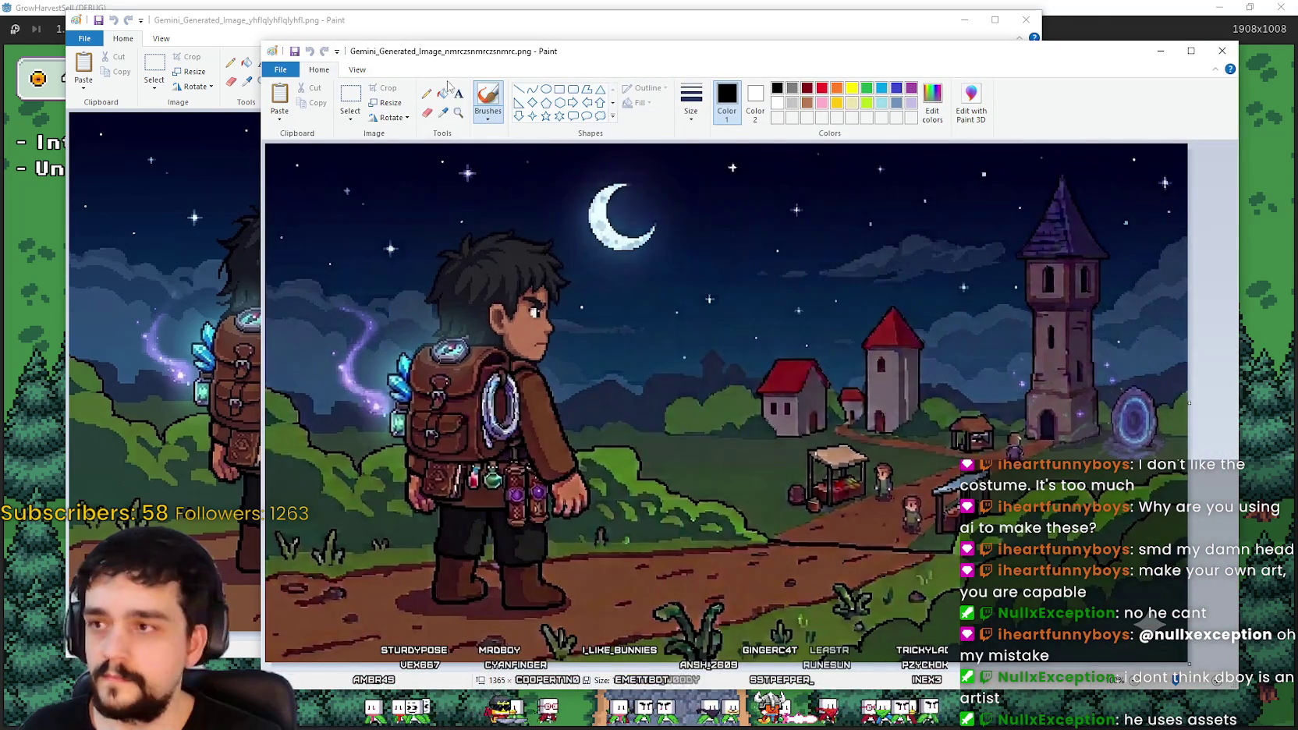
pyautogui.moveTo(518, 58); pyautogui.dragTo(650, 55)
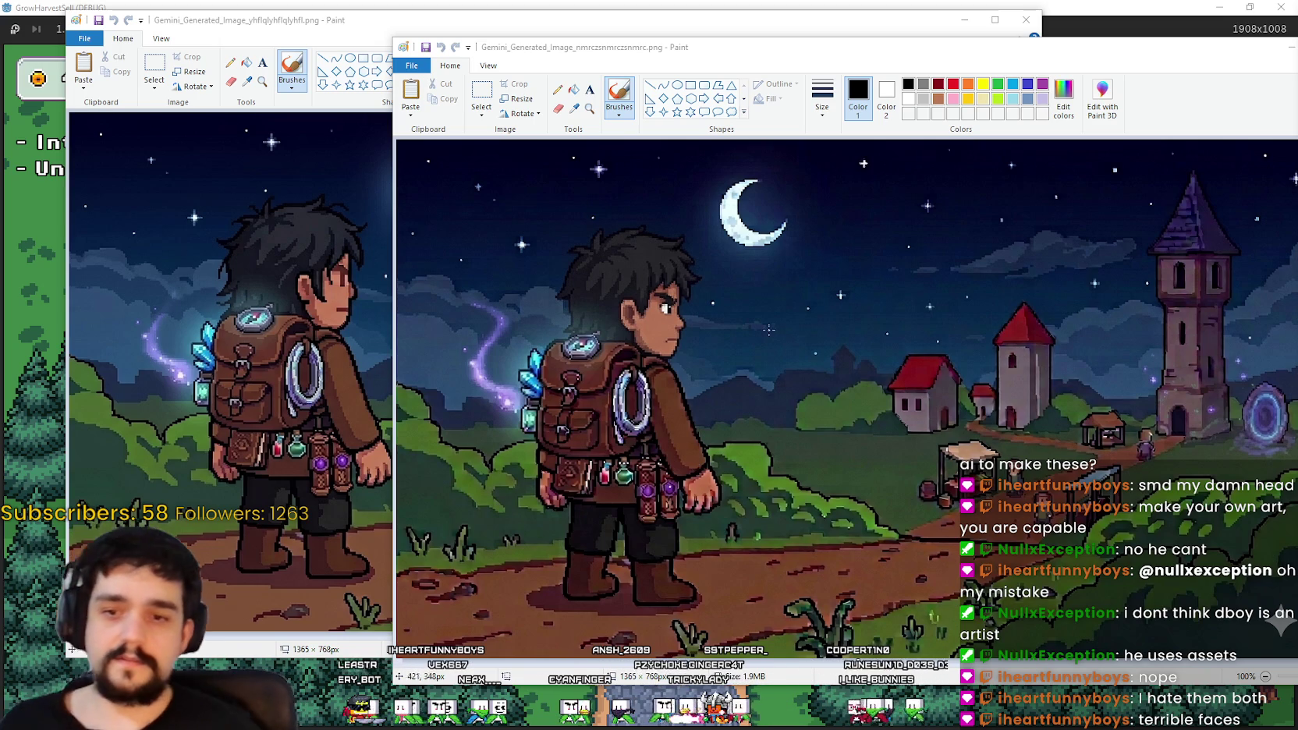
pyautogui.click(1265, 677)
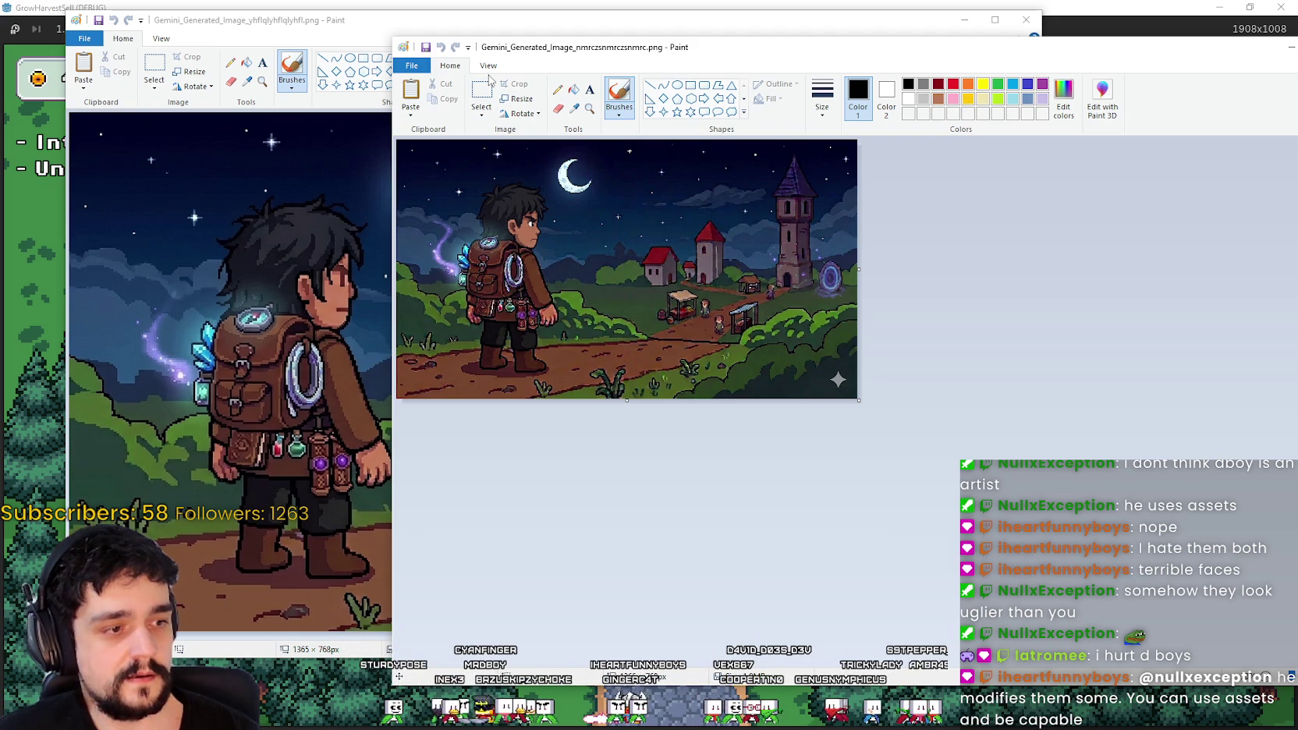
# Step: Show the newer variant at 100% zoom, then move and resize its window
pyautogui.click(487, 68)
pyautogui.click(468, 92)
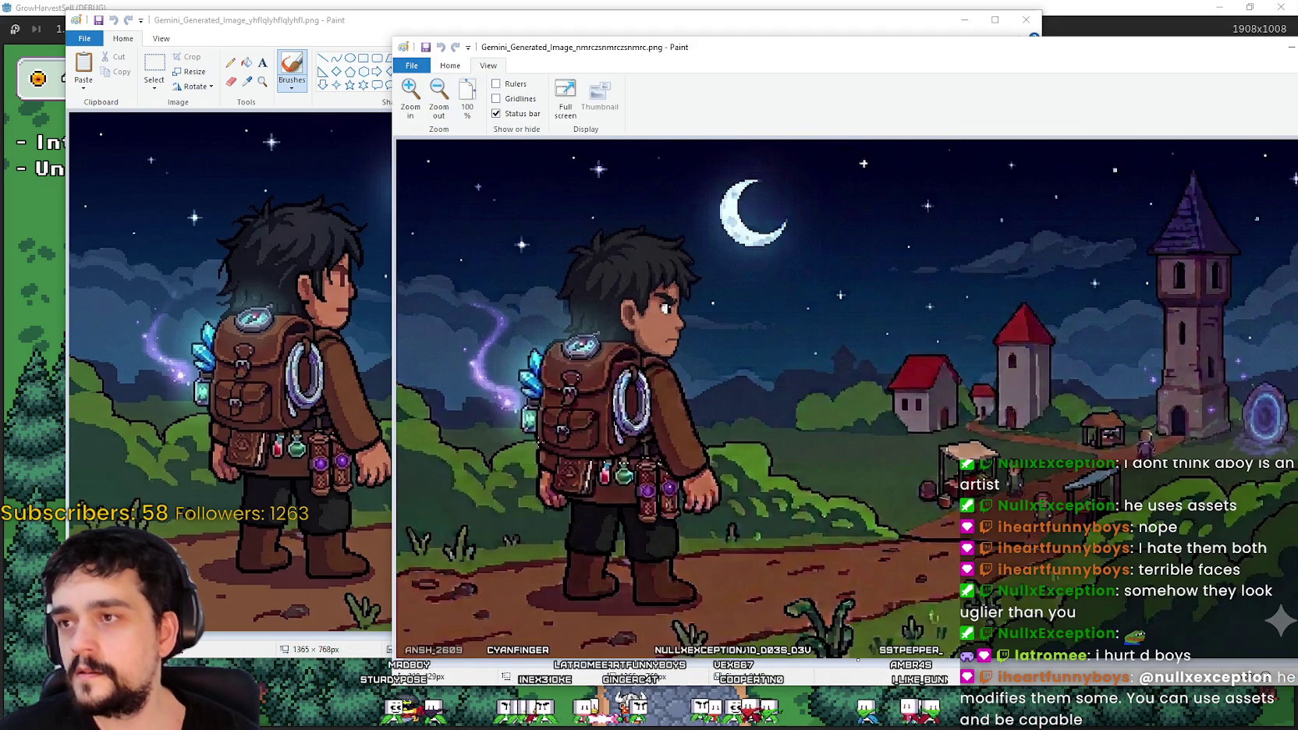
pyautogui.moveTo(819, 49); pyautogui.dragTo(650, 36)
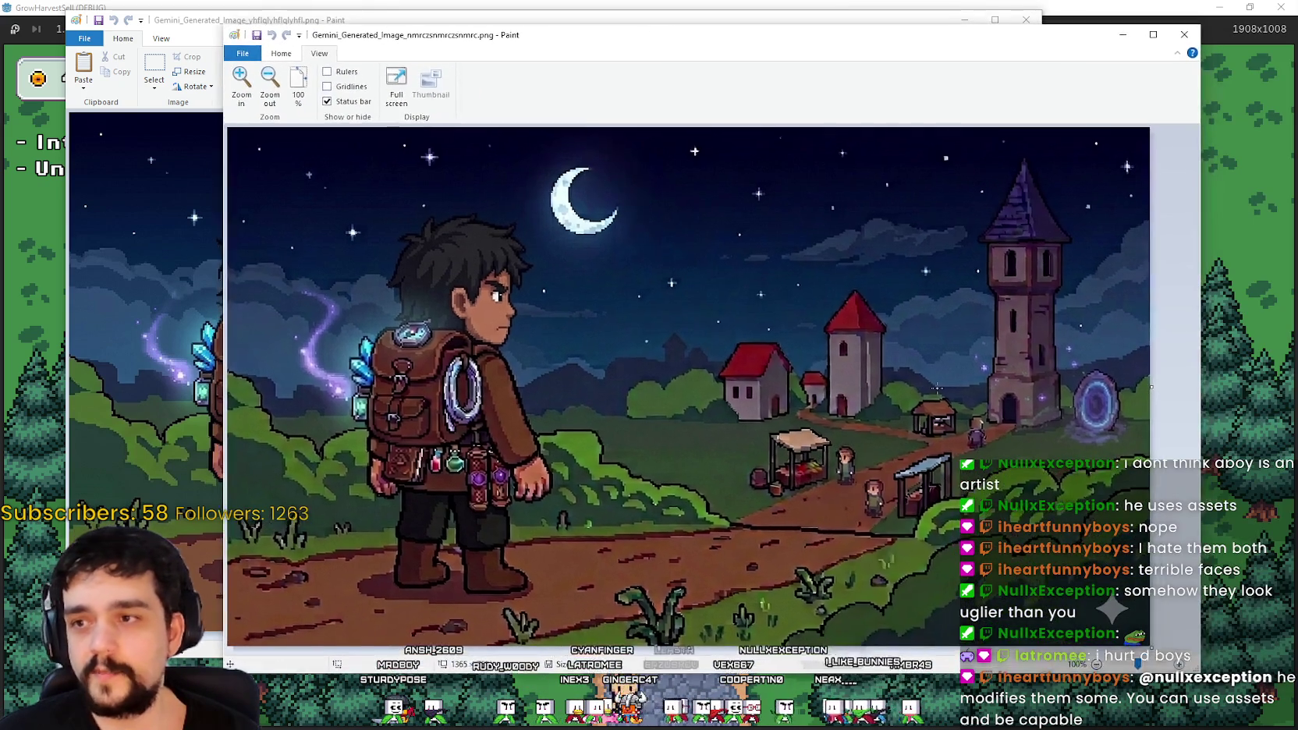
pyautogui.moveTo(1199, 672); pyautogui.dragTo(1177, 702)
# Step: Reposition the full-size variant window so it overlaps the other variant
pyautogui.moveTo(405, 24); pyautogui.dragTo(406, 56)
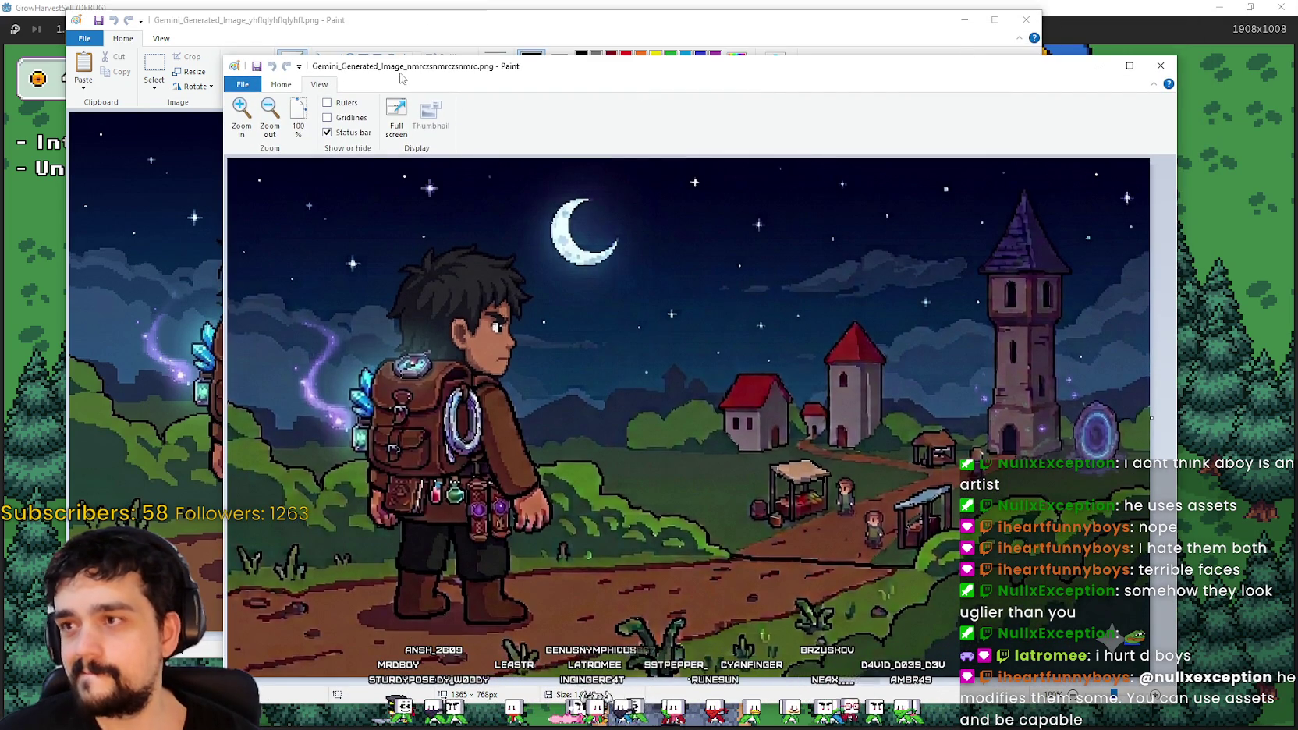
pyautogui.moveTo(399, 73); pyautogui.dragTo(575, 70)
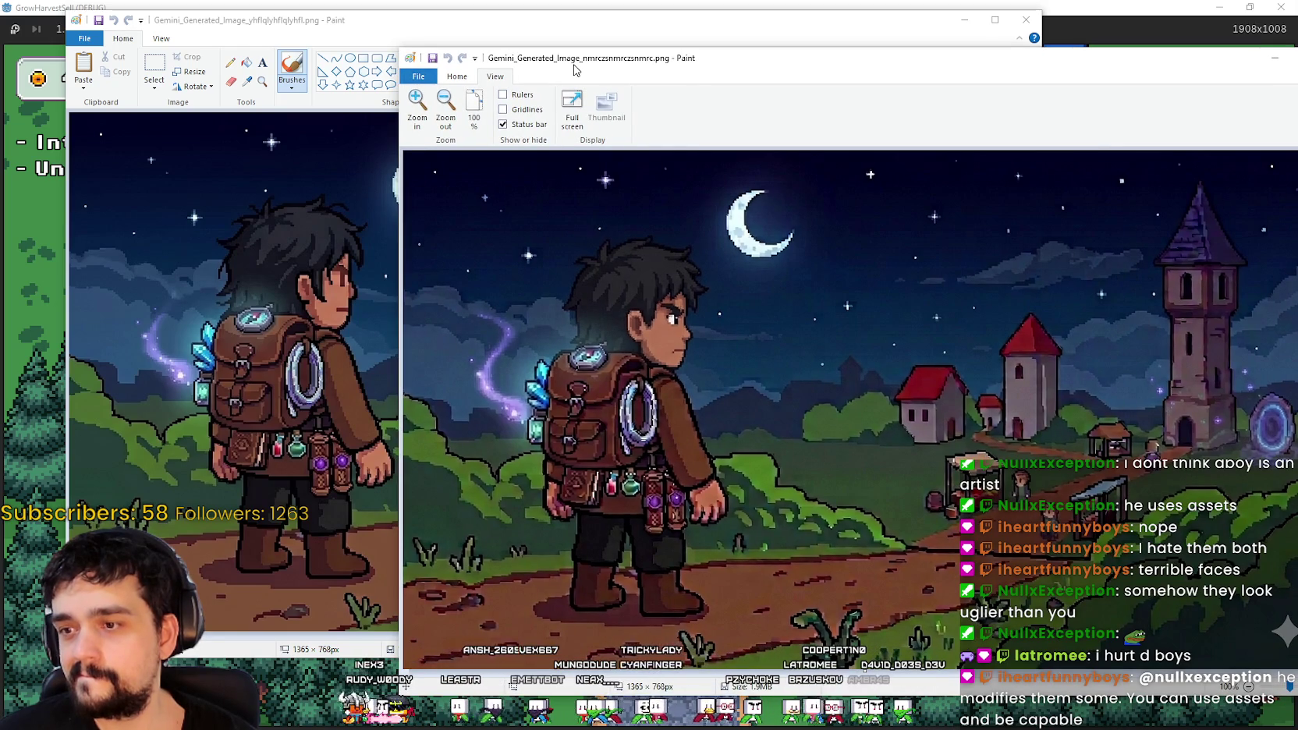
pyautogui.moveTo(574, 70)
pyautogui.mouseDown()
pyautogui.moveTo(723, 55)
pyautogui.moveTo(475, 90)
pyautogui.moveTo(404, 385)
pyautogui.moveTo(354, 423)
pyautogui.moveTo(198, 203)
pyautogui.moveTo(238, 524)
pyautogui.moveTo(241, 139)
pyautogui.moveTo(249, 214)
pyautogui.moveTo(235, 503)
pyautogui.moveTo(227, 82)
pyautogui.moveTo(238, 662)
pyautogui.moveTo(239, 31)
pyautogui.moveTo(299, 92)
pyautogui.moveTo(538, 581)
pyautogui.moveTo(546, 714)
pyautogui.moveTo(788, 90)
pyautogui.moveTo(383, 68)
pyautogui.moveTo(459, 53)
pyautogui.mouseUp()
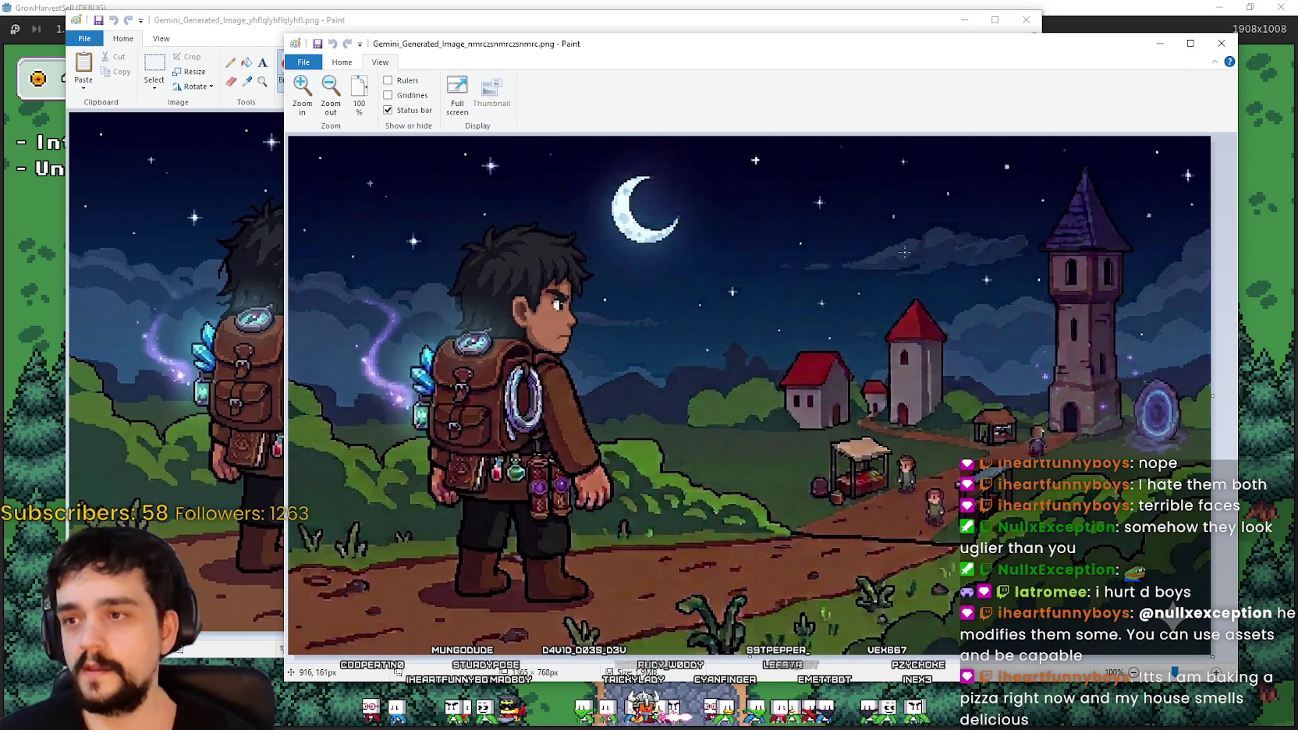
pyautogui.moveTo(856, 53)
pyautogui.mouseDown()
pyautogui.moveTo(833, 526)
pyautogui.moveTo(747, 180)
pyautogui.moveTo(765, 193)
pyautogui.moveTo(792, 559)
pyautogui.moveTo(789, 98)
pyautogui.moveTo(827, 640)
pyautogui.moveTo(978, 135)
pyautogui.moveTo(893, 19)
pyautogui.moveTo(869, 20)
pyautogui.moveTo(914, 47)
pyautogui.moveTo(1198, 47)
pyautogui.mouseUp()
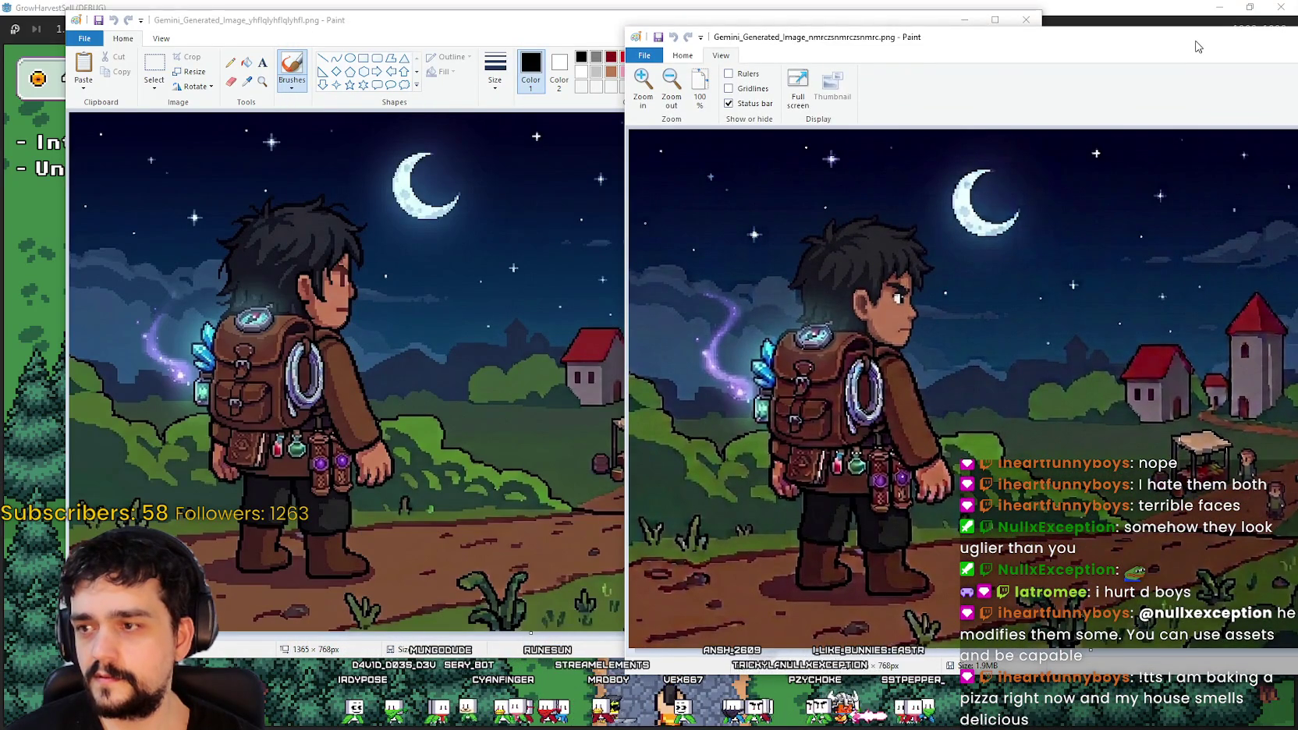
pyautogui.moveTo(1198, 47)
pyautogui.mouseDown()
pyautogui.moveTo(680, 41)
pyautogui.moveTo(590, 533)
pyautogui.moveTo(712, 139)
pyautogui.moveTo(744, 728)
pyautogui.moveTo(748, 116)
pyautogui.moveTo(761, 50)
pyautogui.moveTo(886, 89)
pyautogui.moveTo(874, 90)
pyautogui.mouseUp()
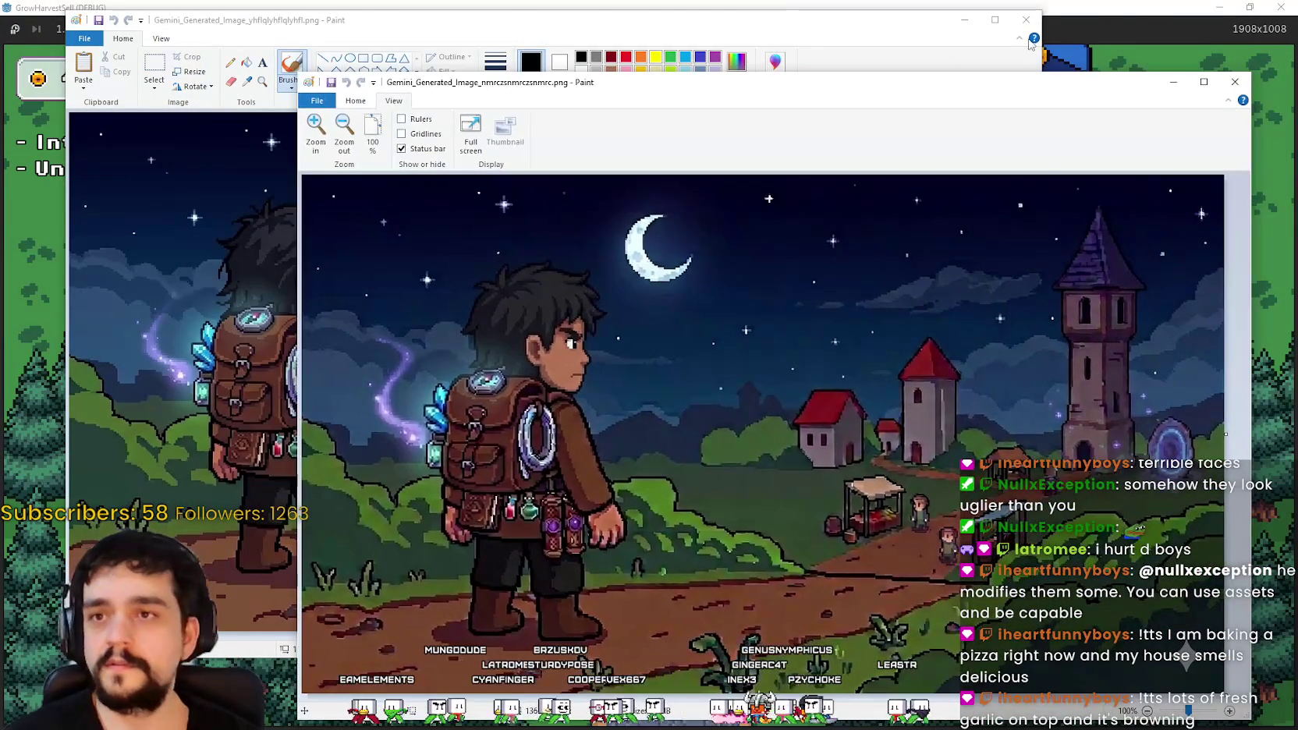
# Step: Close the older variant's window, move the remaining image up-left, and bring it back over the game
pyautogui.click(1034, 30)
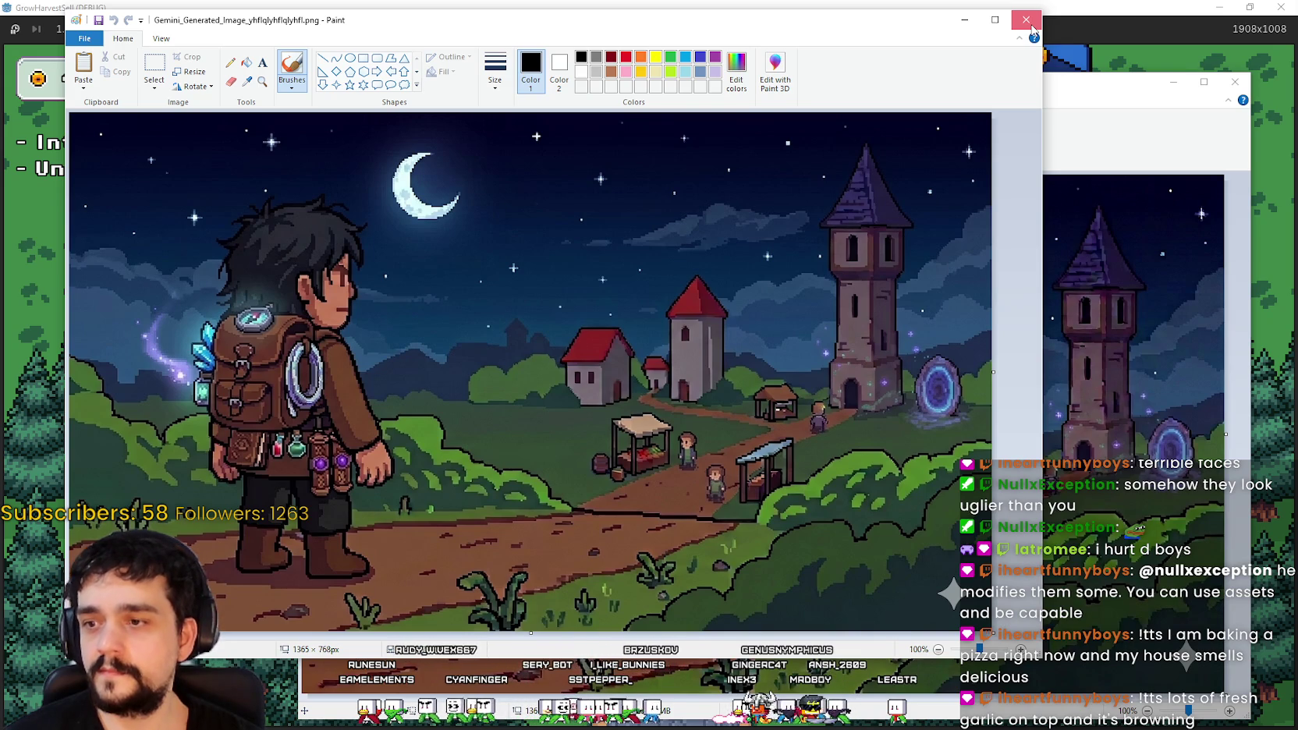
pyautogui.click(1032, 29)
pyautogui.moveTo(917, 88); pyautogui.dragTo(792, 57)
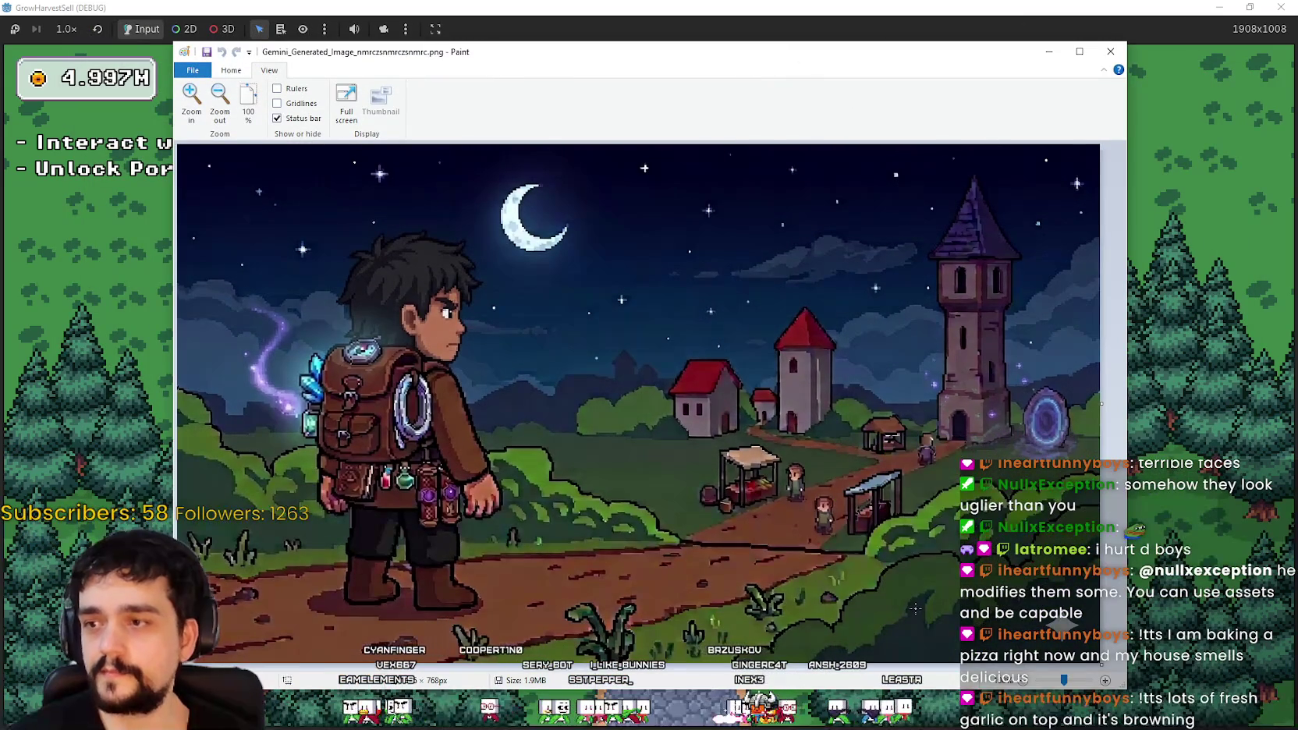
pyautogui.click(1167, 439)
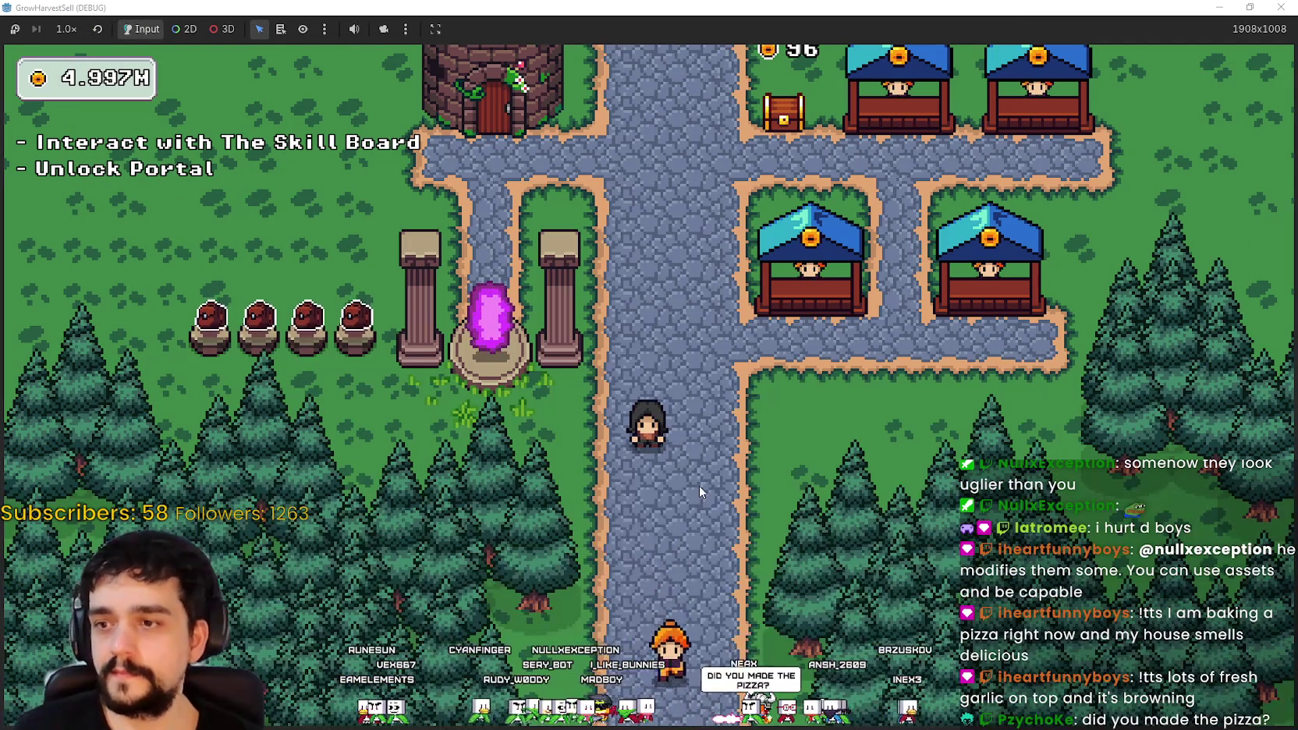
pyautogui.hotkey('alt', 'Tab')
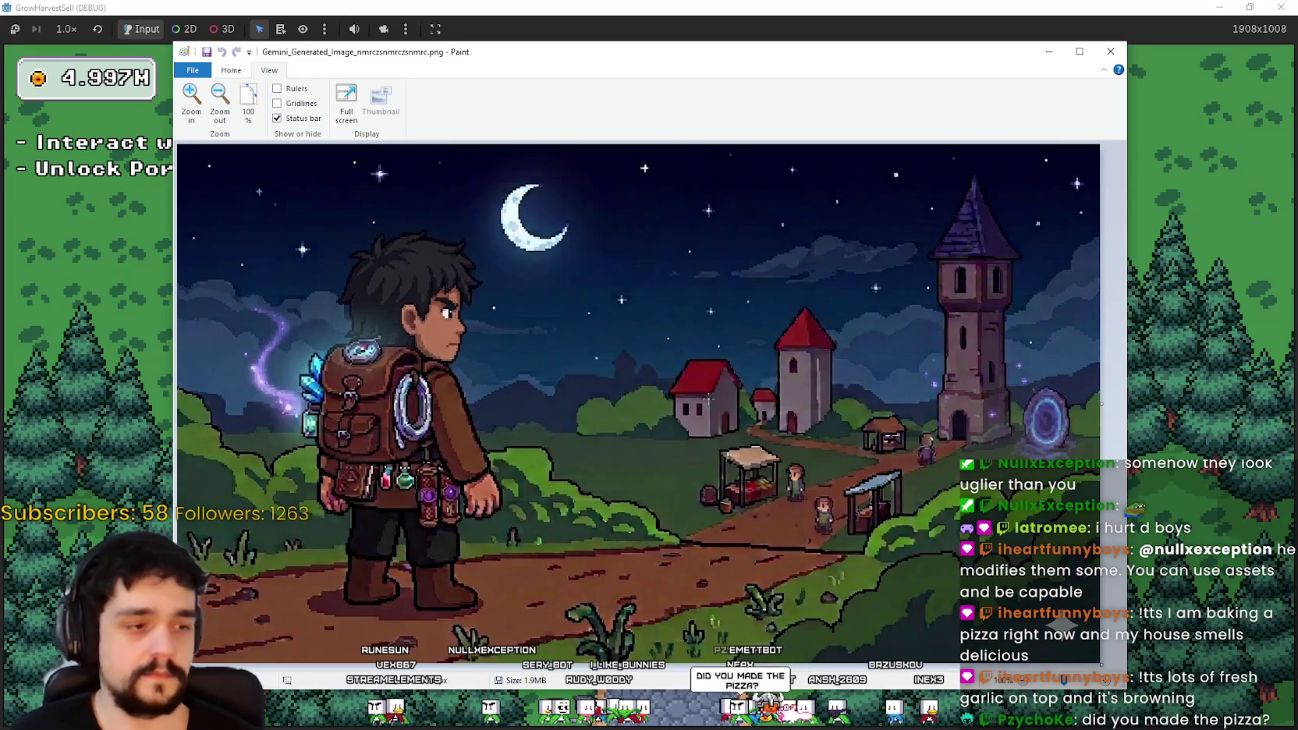
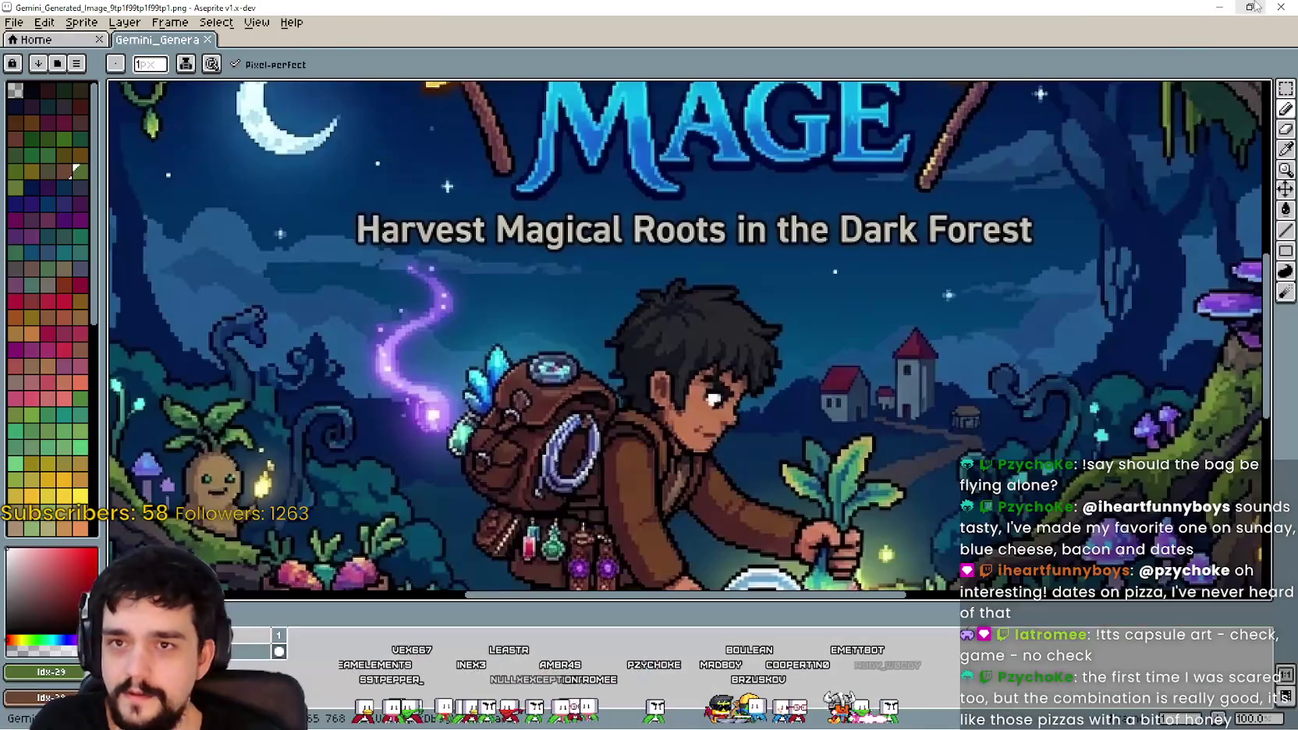
# Step: Quit Aseprite to reveal the Harvest Mage title artwork in Paint
pyautogui.click(1280, 7)
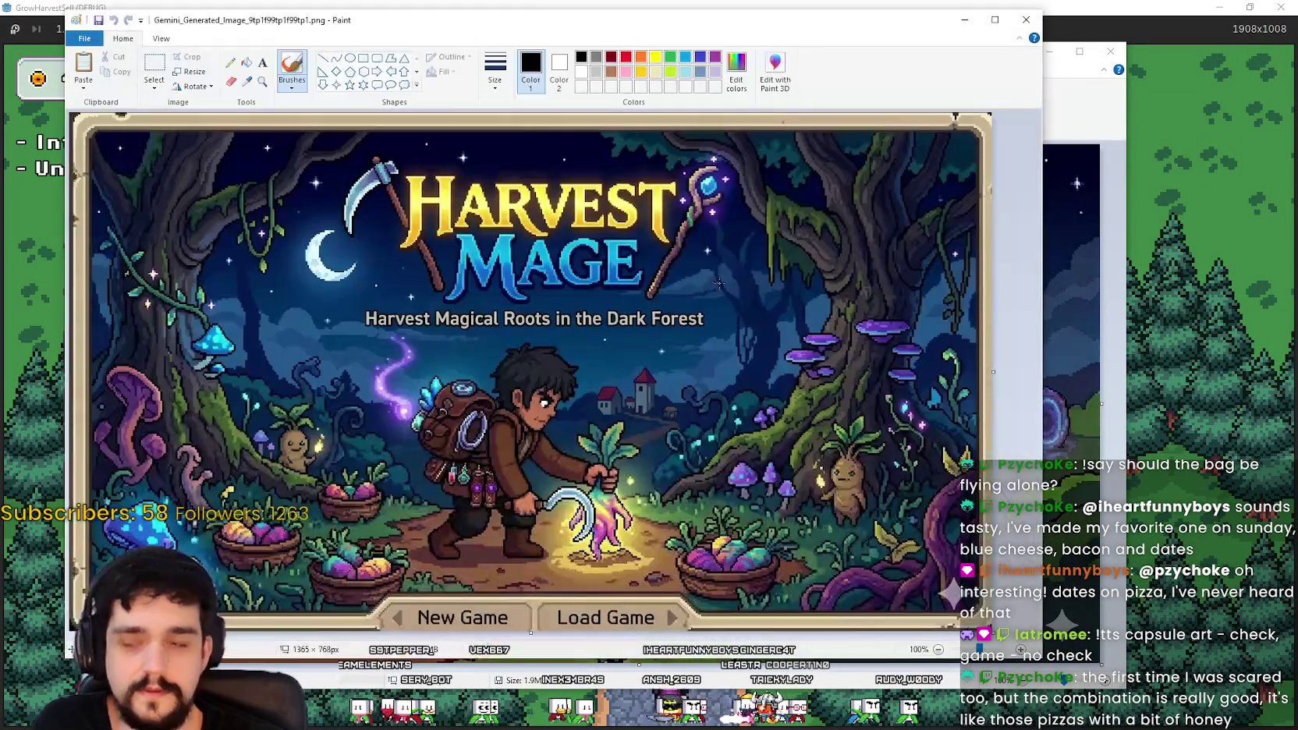
# Step: Move and resize the Paint window so the full 1365 × 768 title image fits on screen
pyautogui.moveTo(568, 36); pyautogui.dragTo(731, 16)
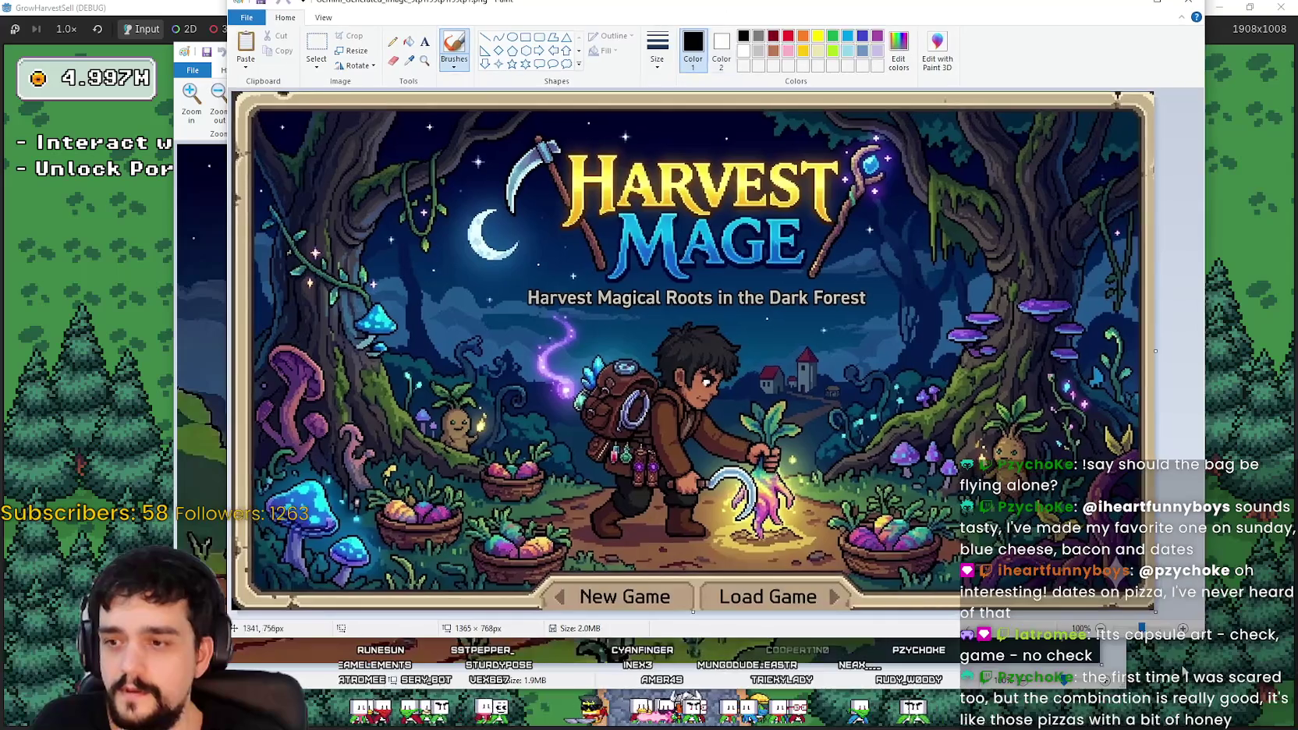
pyautogui.moveTo(1195, 649); pyautogui.dragTo(1172, 661)
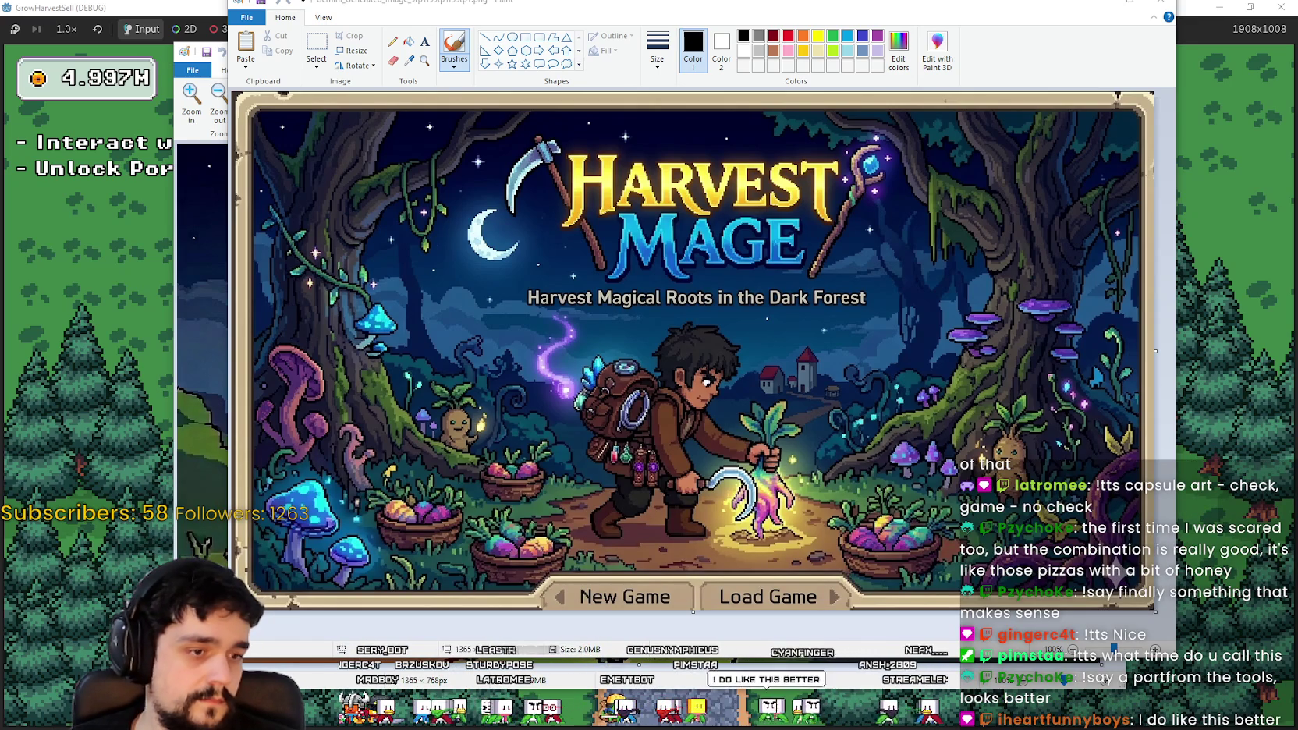
pyautogui.hotkey('alt', 'Tab')
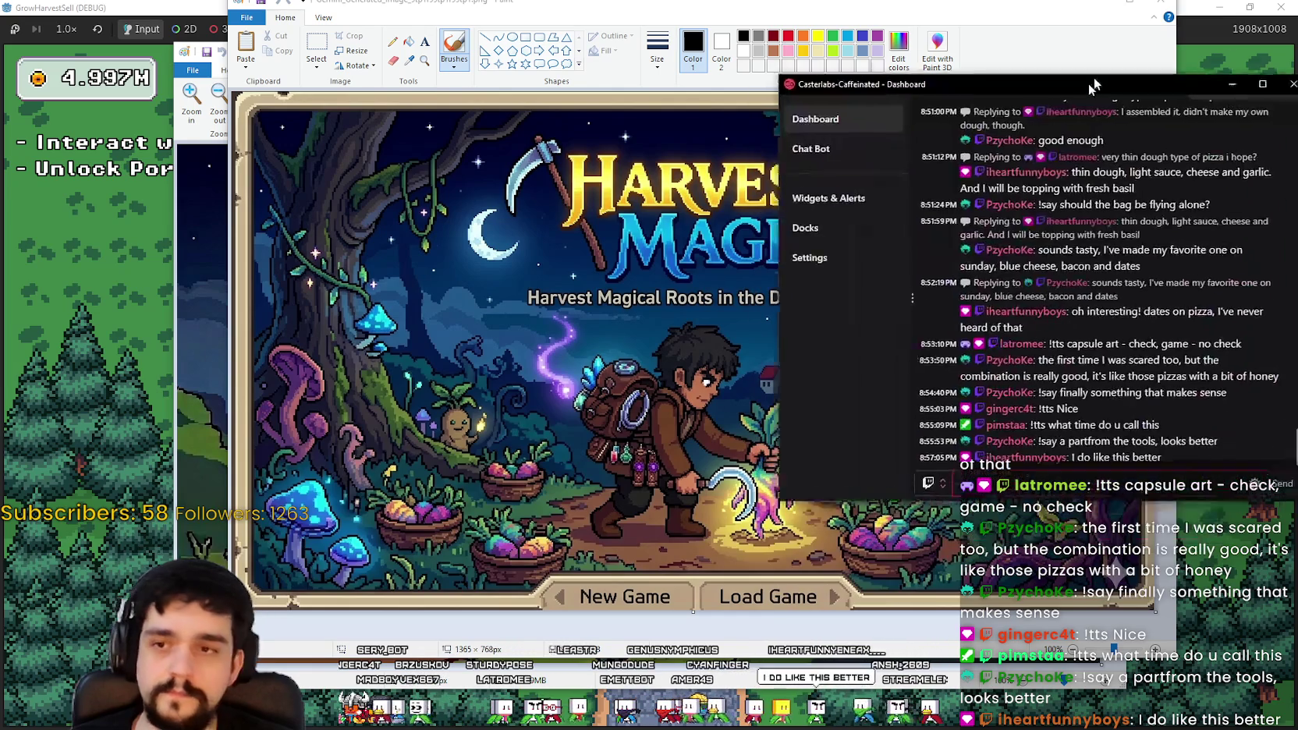
pyautogui.hotkey('alt', 'Tab')
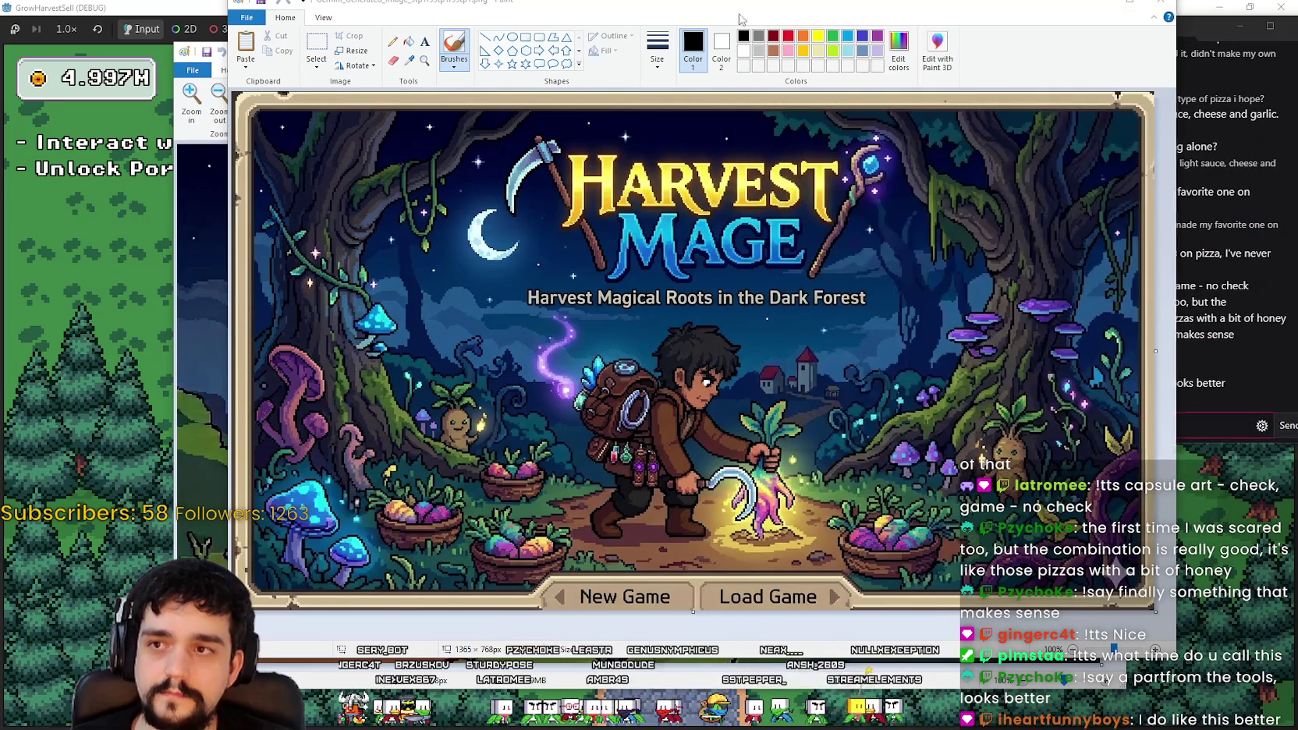
pyautogui.moveTo(546, 4); pyautogui.dragTo(352, 16)
# Step: Bring the stream chat dashboard back in front of Paint
pyautogui.click(1102, 21)
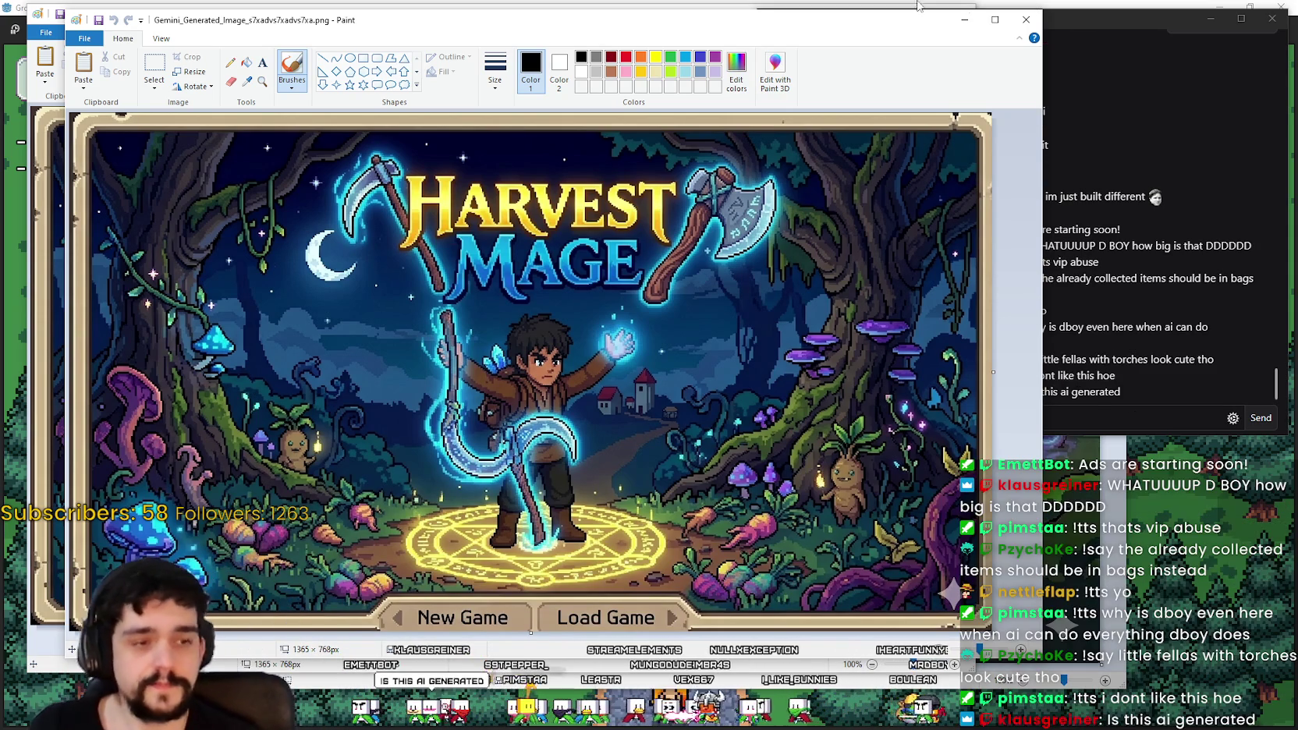
# Step: Bring the stream chat window to the front
pyautogui.click(1097, 409)
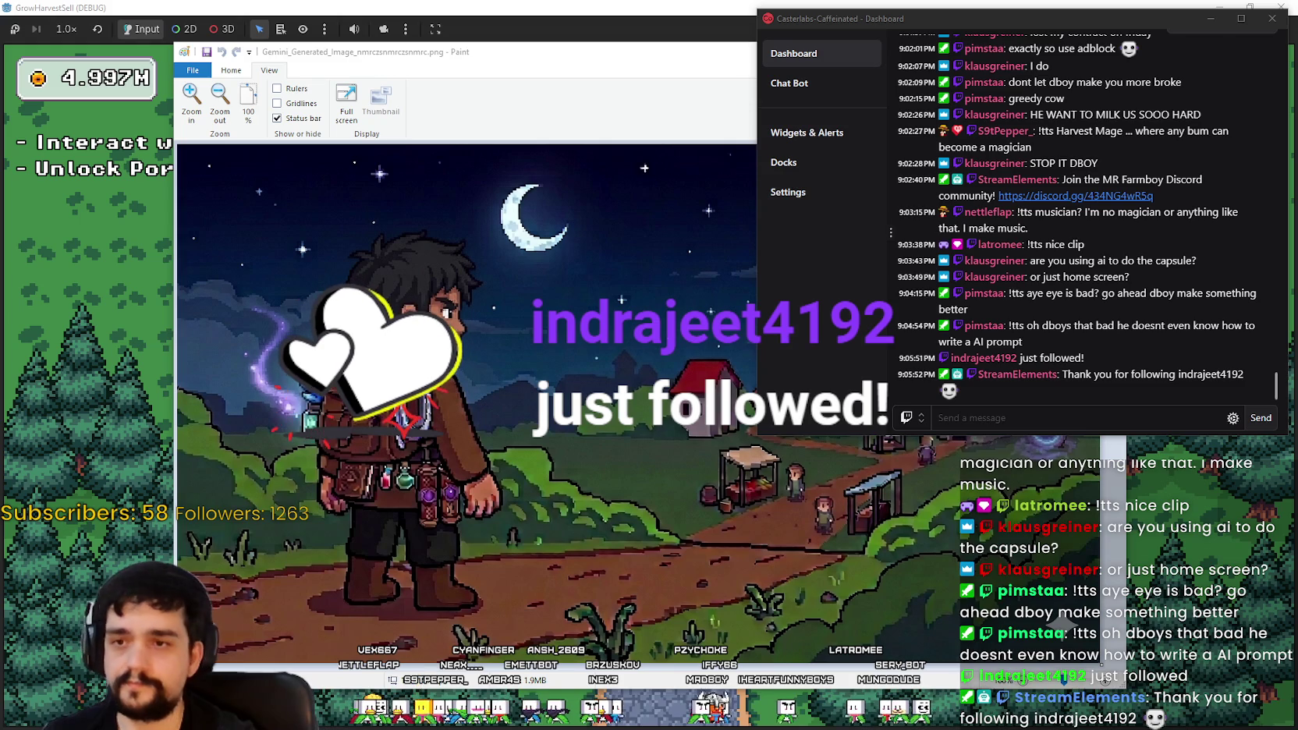
pyautogui.click(1116, 417)
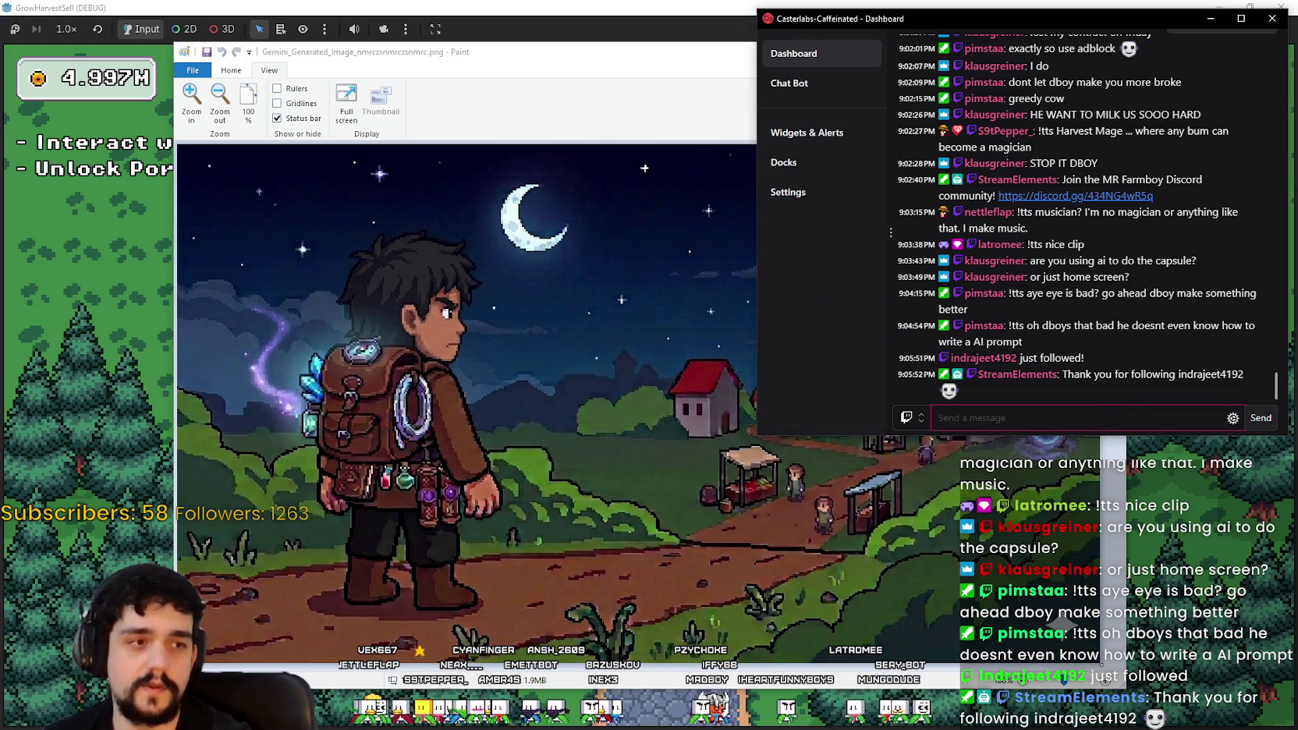
pyautogui.hotkey('alt', 'Tab')
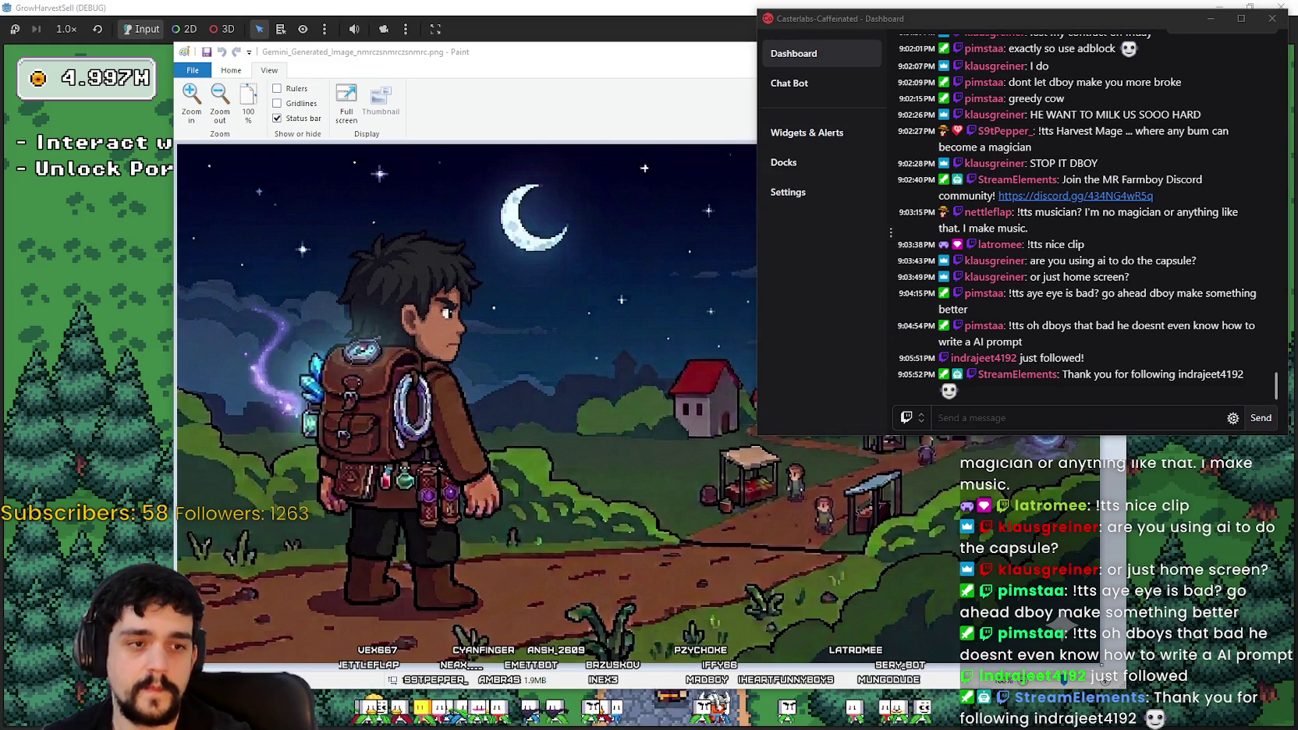
pyautogui.hotkey('alt', 'Tab')
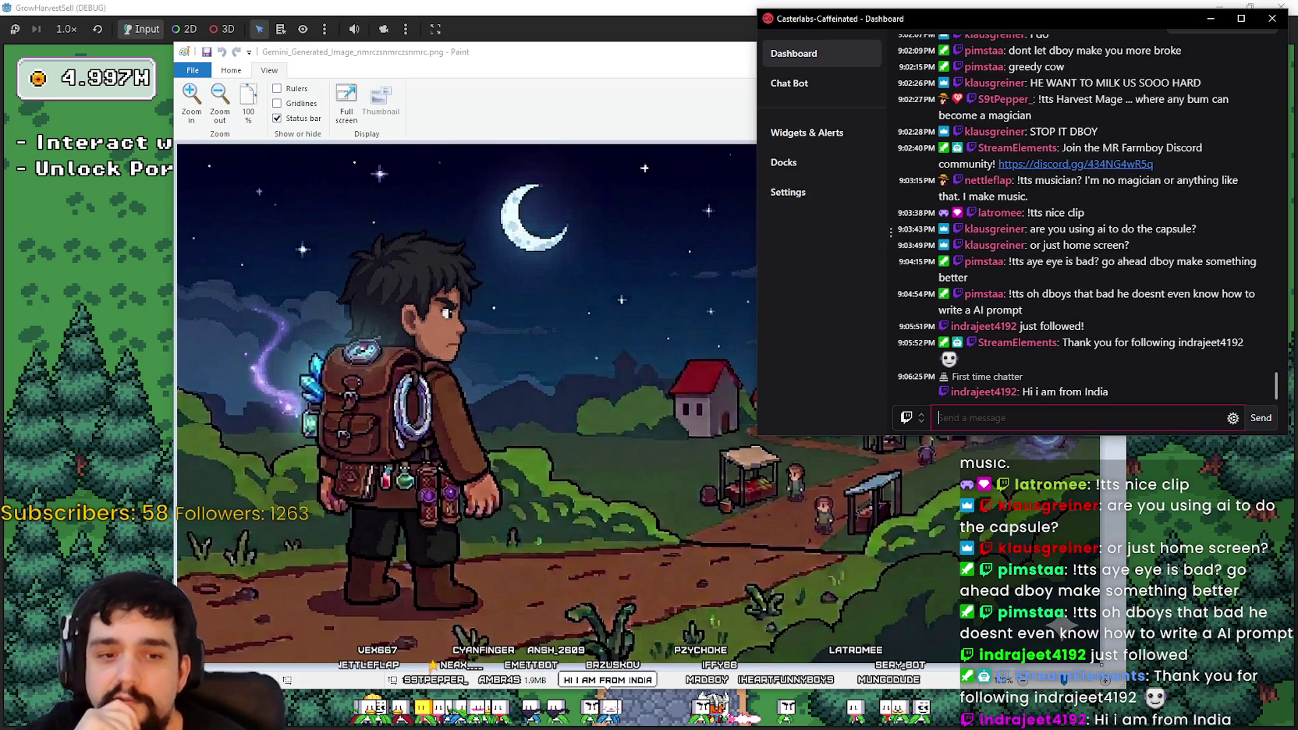
pyautogui.click(975, 417)
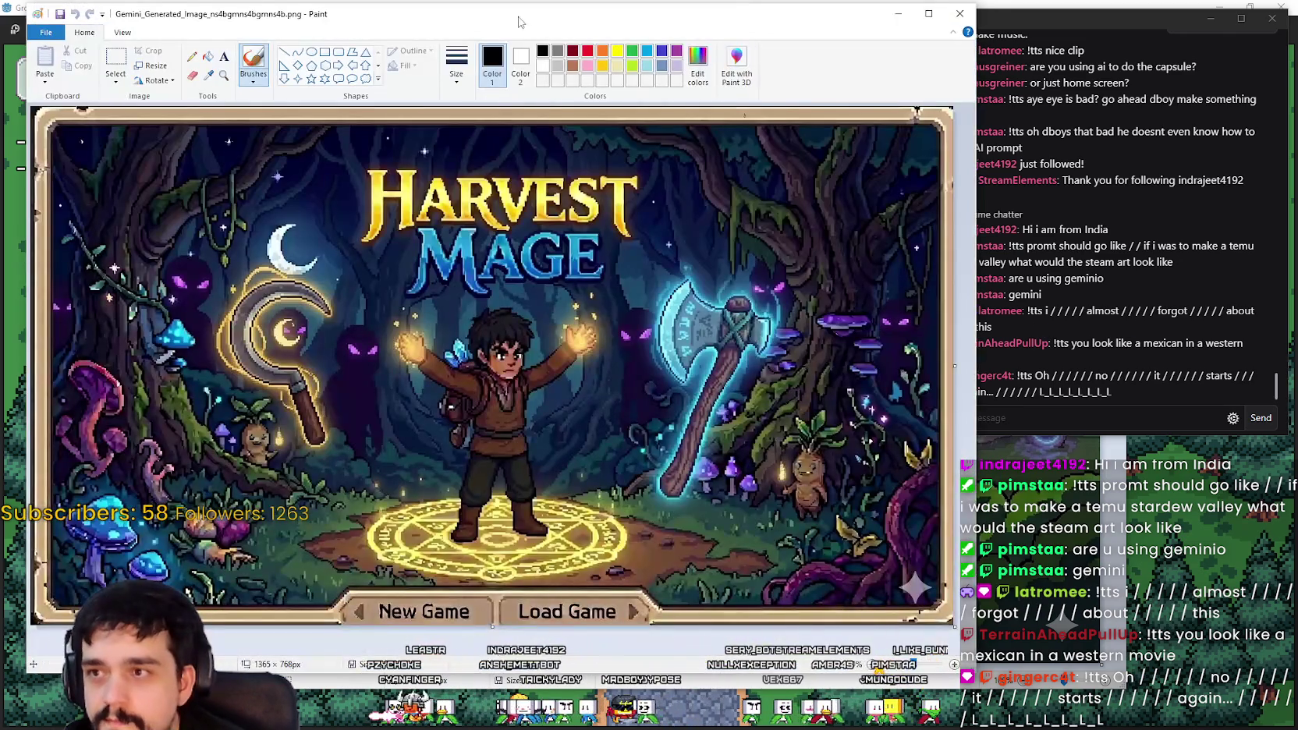
# Step: Bring the newer Harvest Mage image window forward and enlarge it from its corner
pyautogui.moveTo(518, 17); pyautogui.dragTo(568, 21)
pyautogui.click(1072, 421)
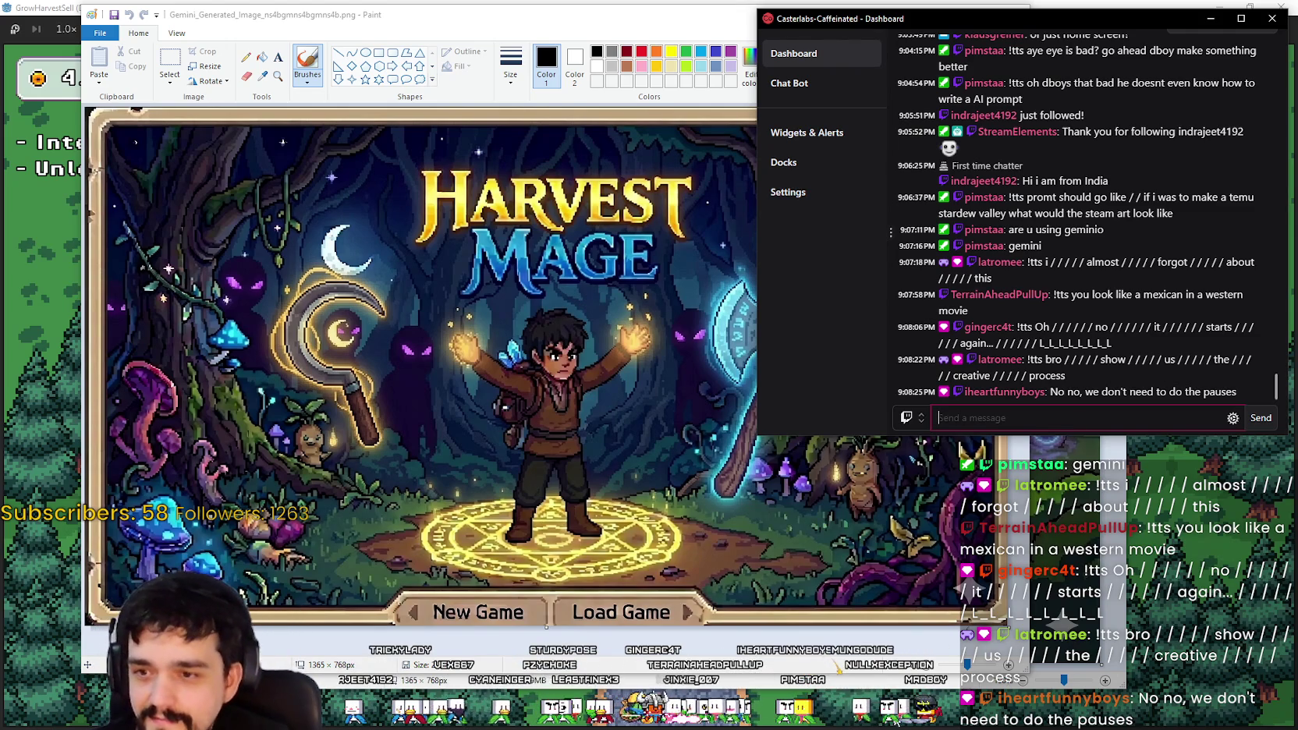
pyautogui.moveTo(1031, 671)
pyautogui.mouseDown()
pyautogui.moveTo(1002, 671)
pyautogui.moveTo(1052, 669)
pyautogui.mouseUp()
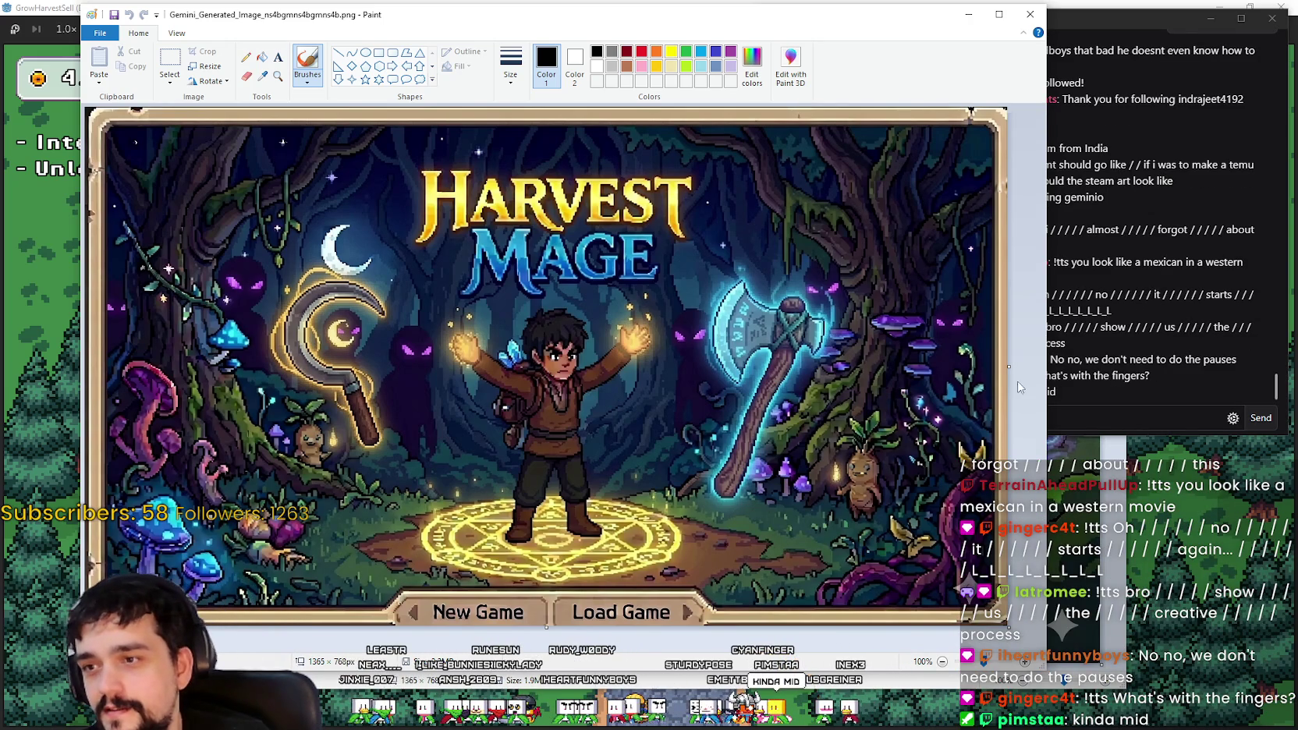
pyautogui.click(1112, 393)
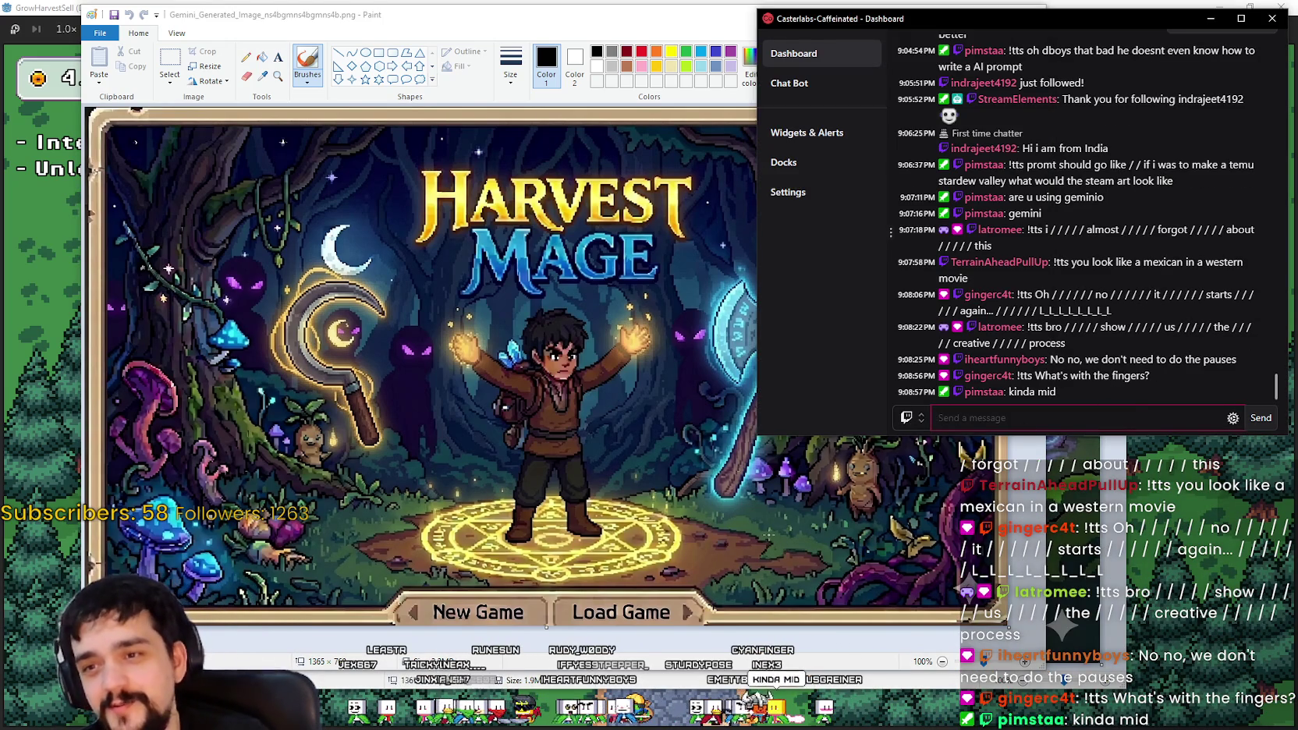
pyautogui.click(940, 663)
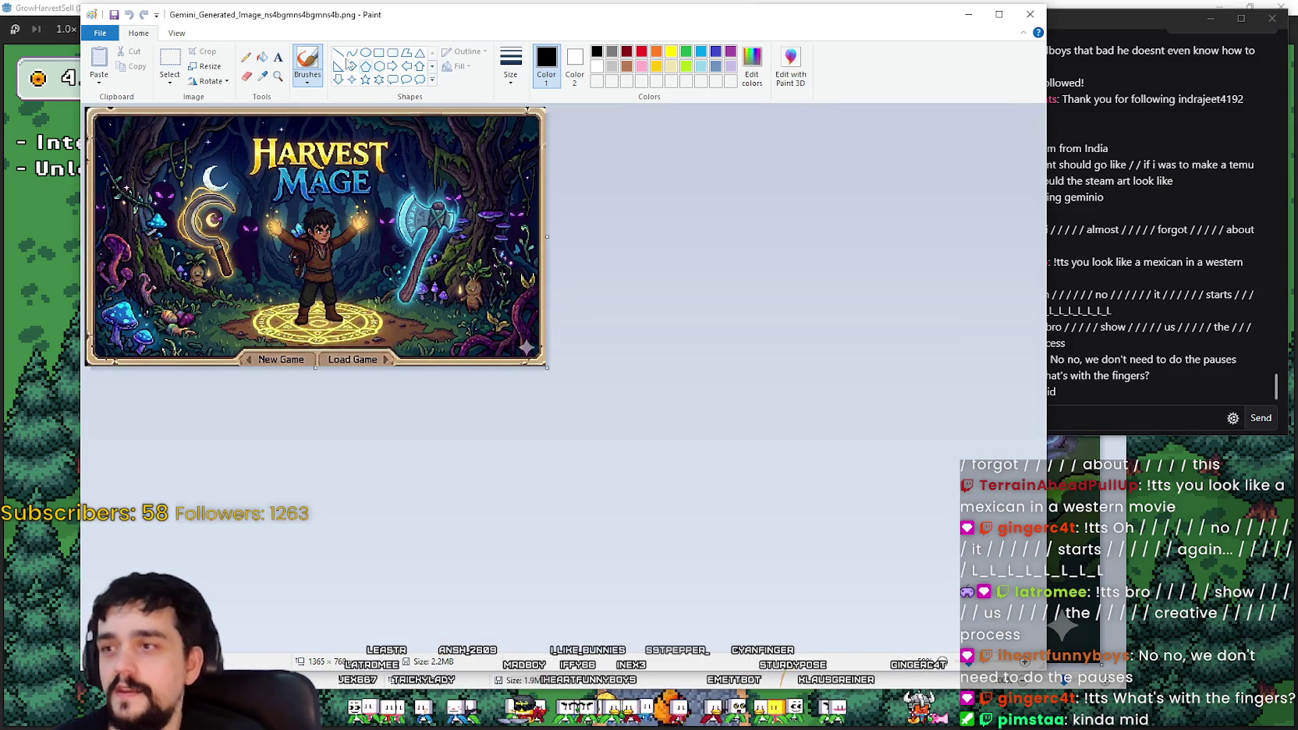
pyautogui.click(176, 33)
pyautogui.click(156, 64)
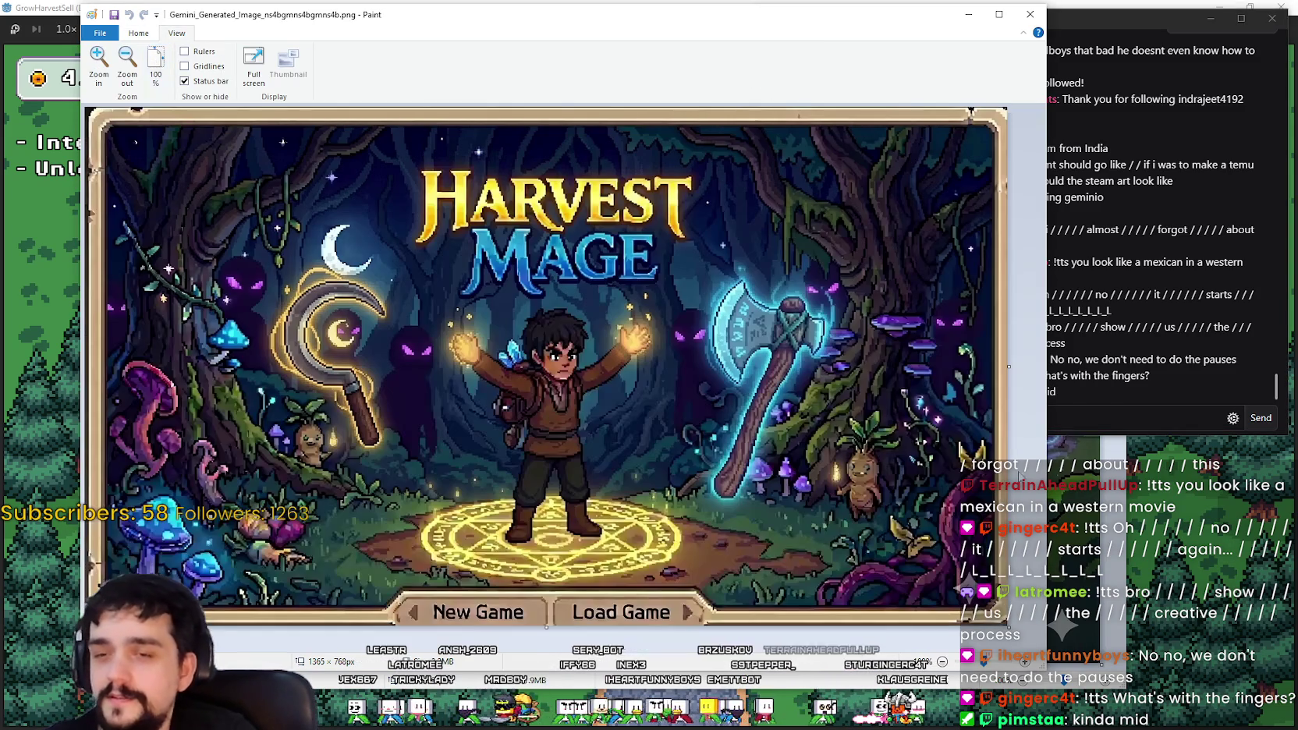
pyautogui.click(1104, 414)
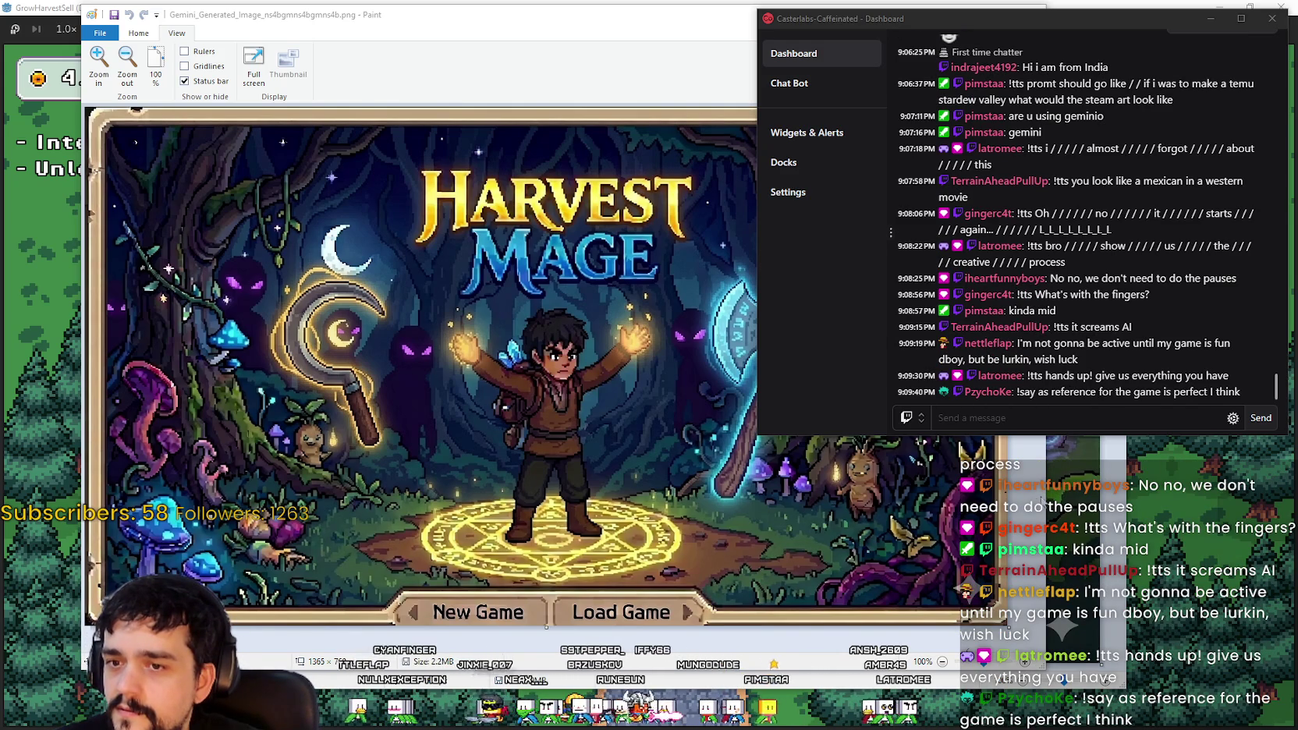
# Step: Bring the title image forward, narrow its window slightly, then focus the chat message box
pyautogui.click(1038, 661)
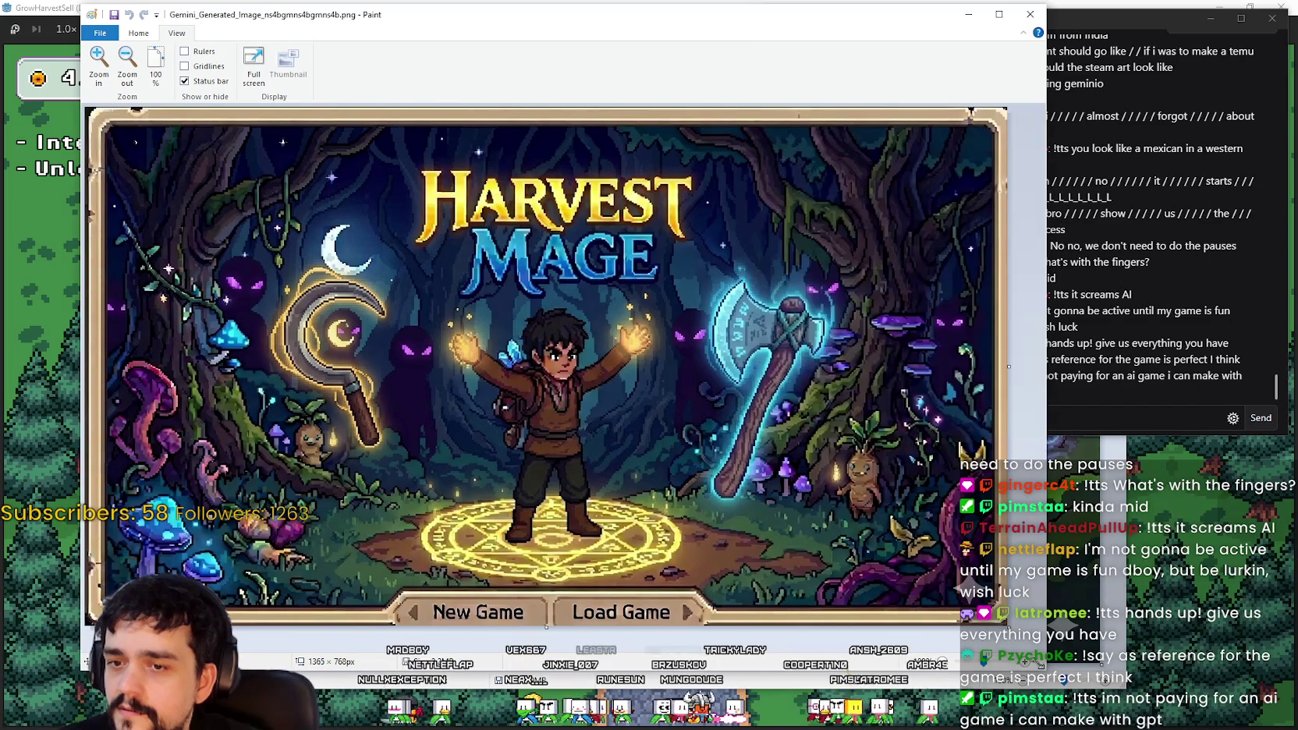
pyautogui.moveTo(1040, 663); pyautogui.dragTo(1036, 663)
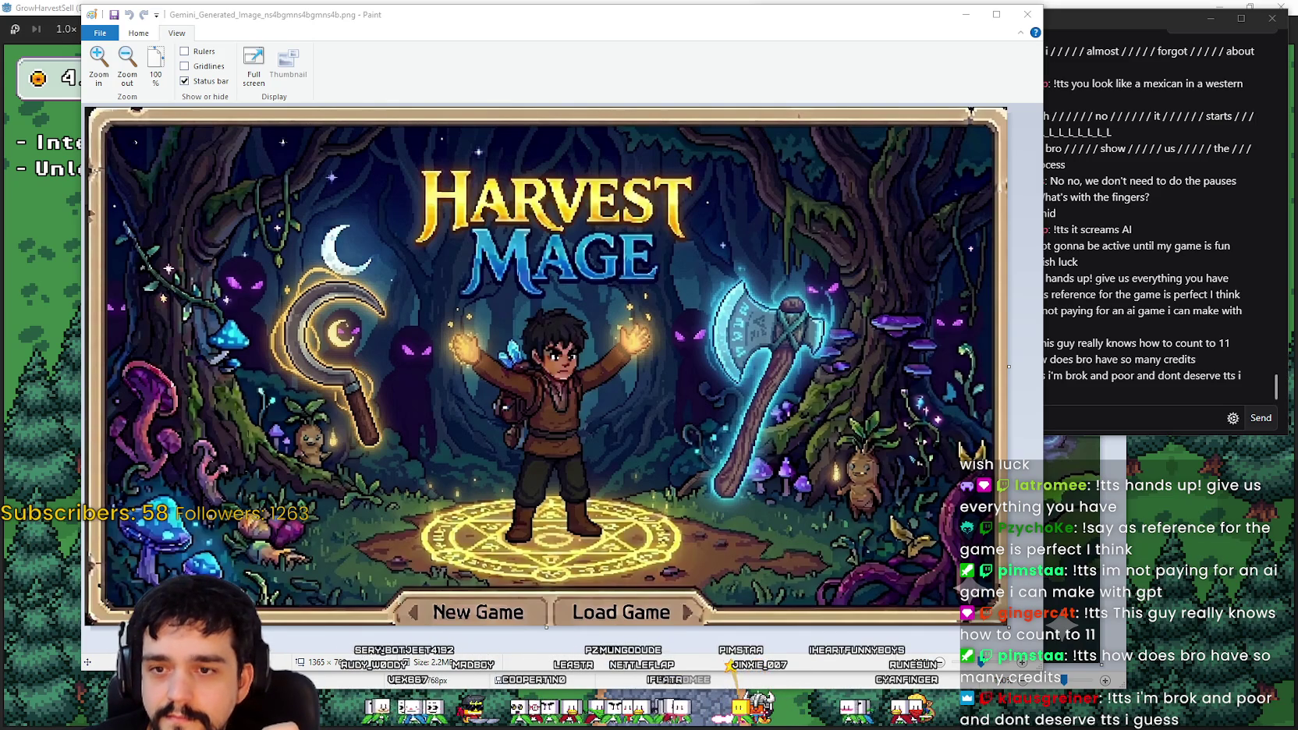
pyautogui.click(1068, 403)
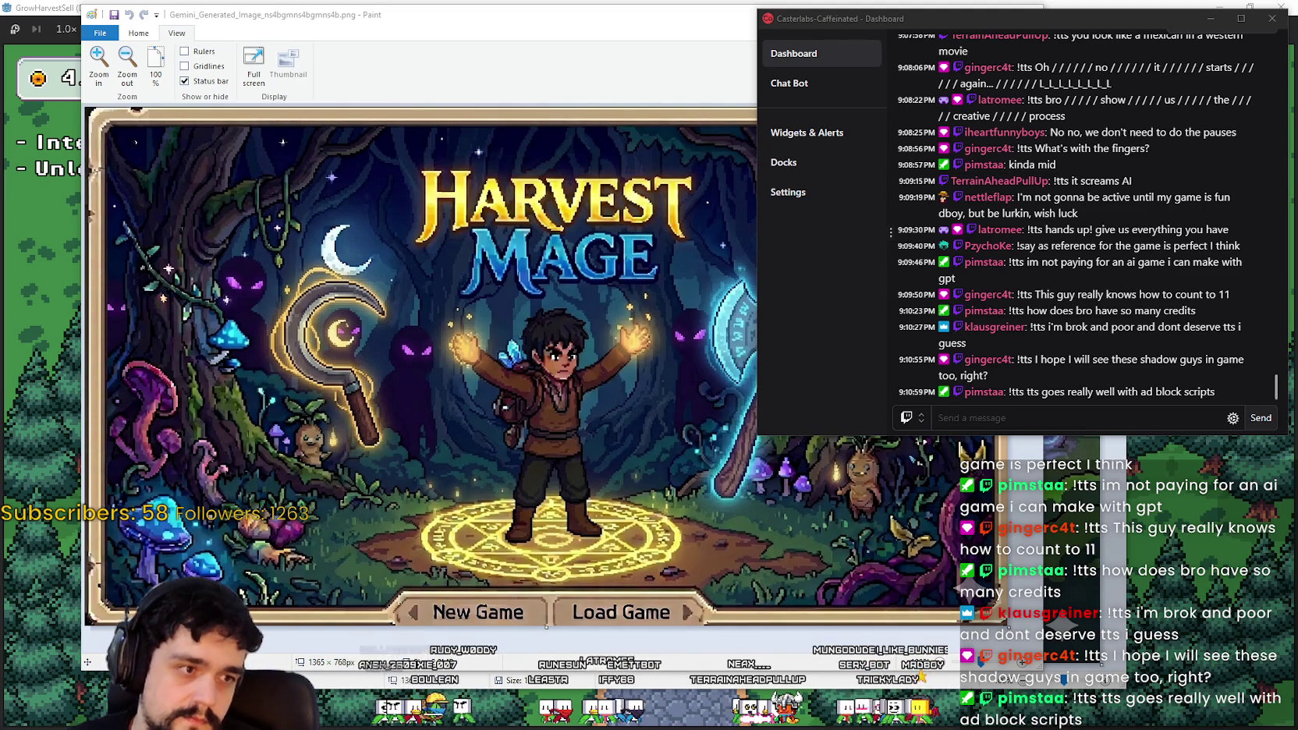
pyautogui.click(1075, 416)
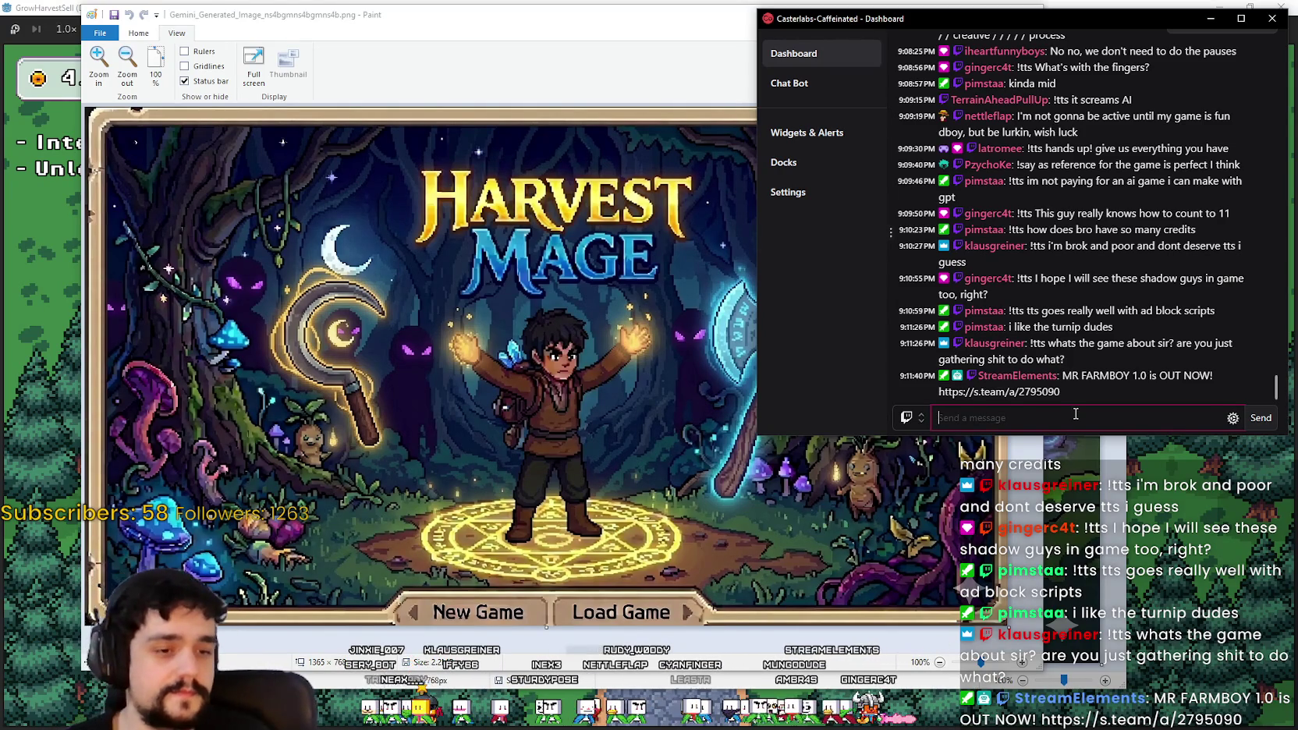
pyautogui.click(1075, 414)
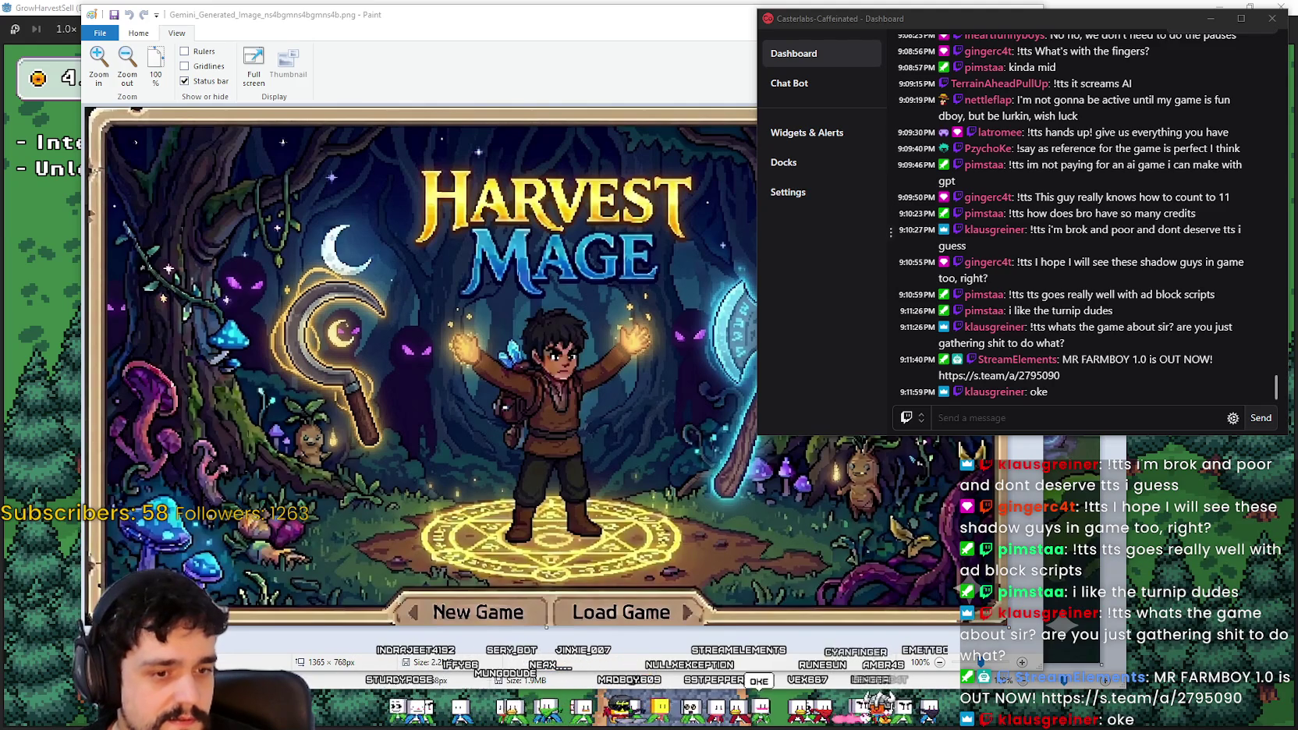
# Step: Open the MR FARMBOY Steam store page and copy its page URL
pyautogui.hotkey('alt', 'Tab')
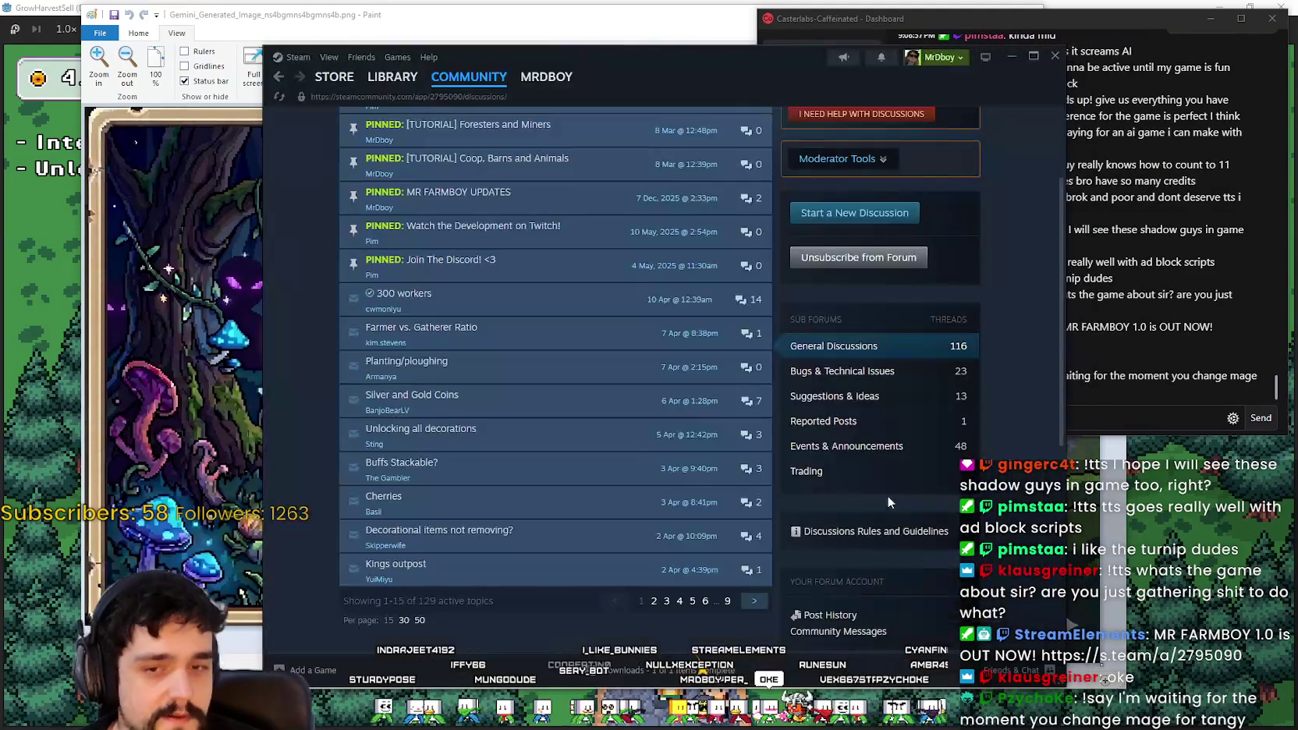
pyautogui.click(944, 125)
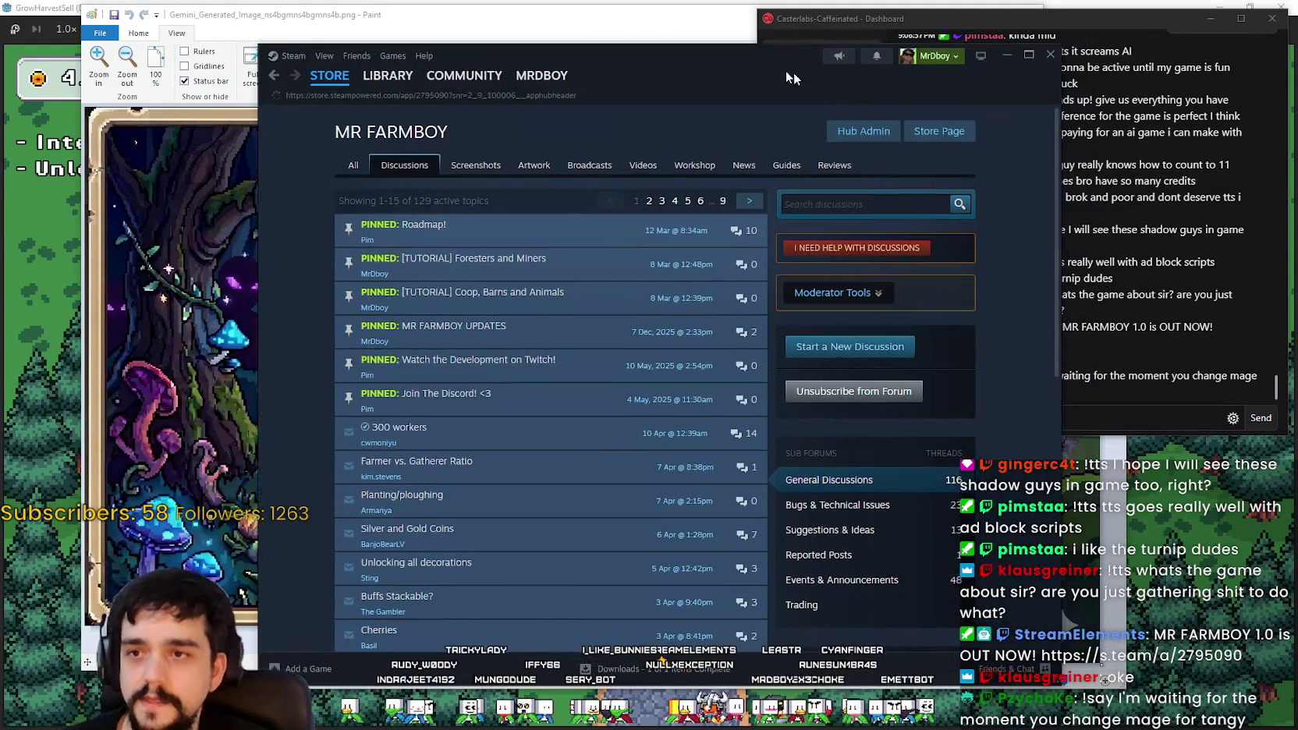
pyautogui.moveTo(794, 72); pyautogui.dragTo(648, 68)
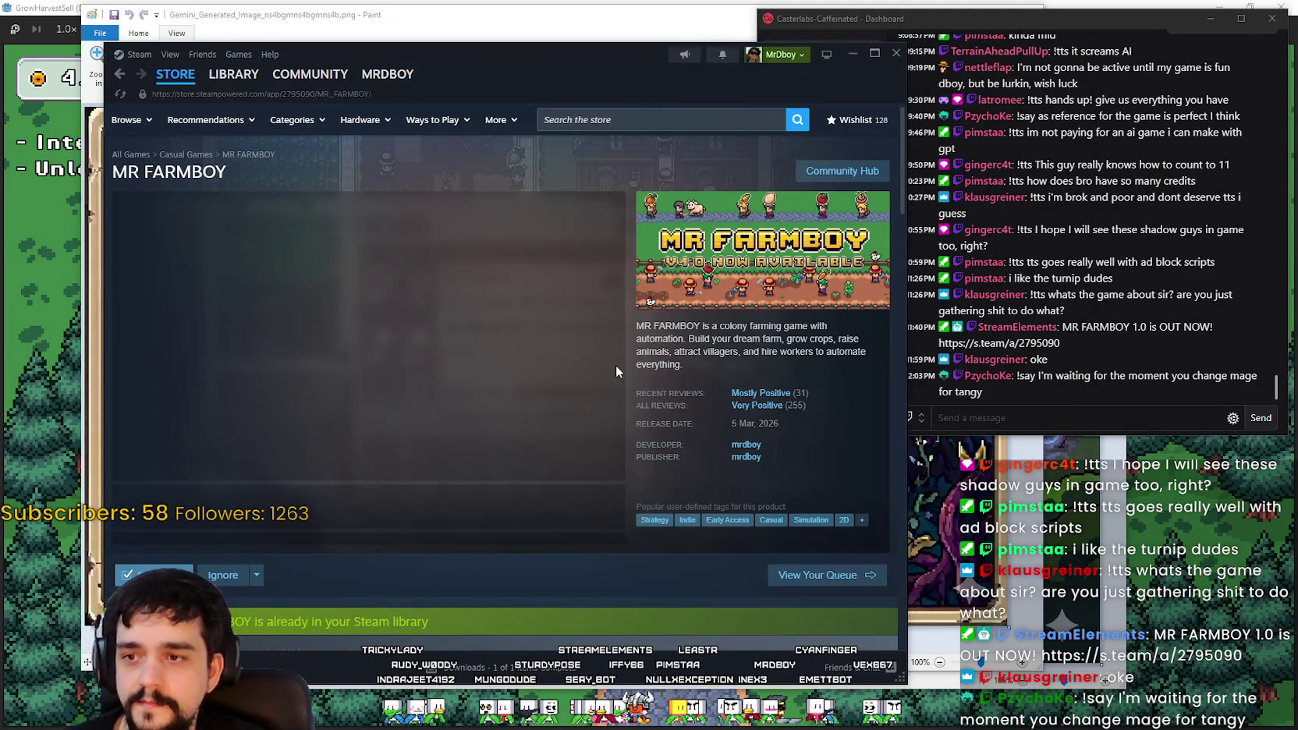
pyautogui.rightClick(677, 344)
pyautogui.click(691, 419)
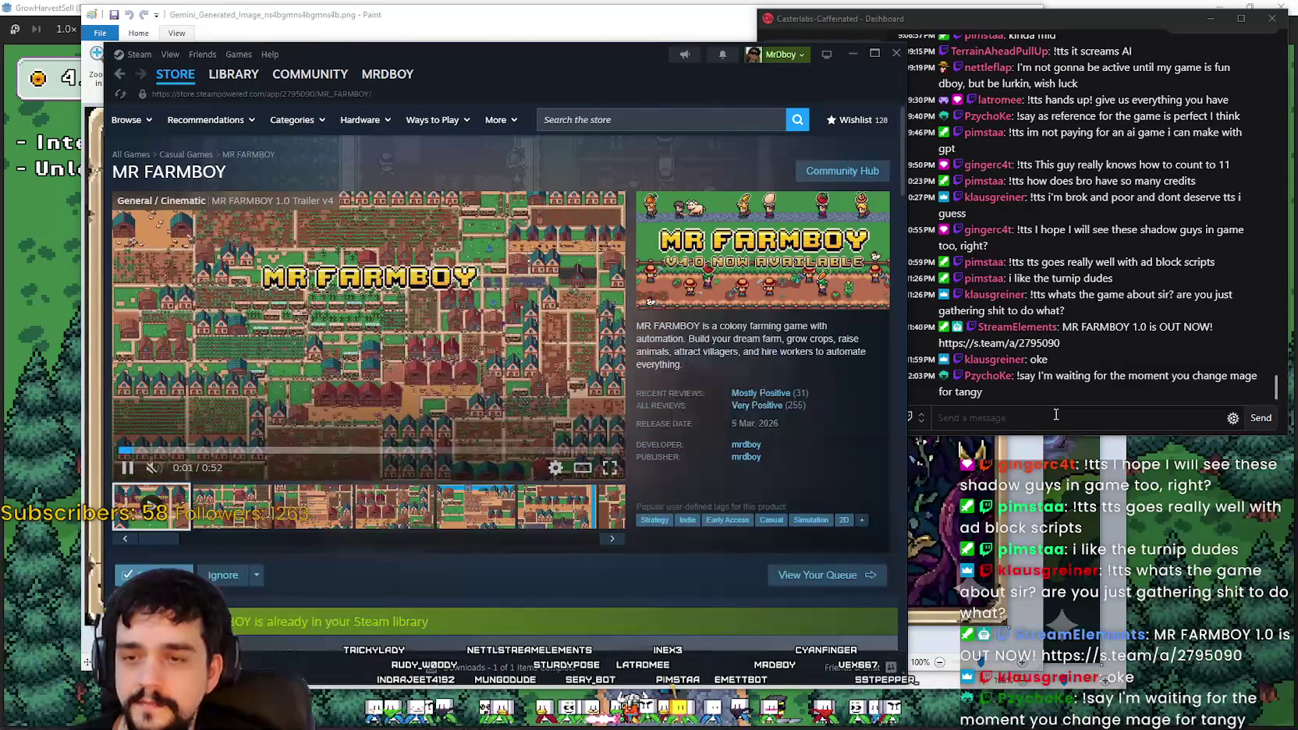
# Step: Paste the store link into the stream chat, send it, and reposition the Steam window
pyautogui.click(1060, 428)
pyautogui.hotkey('ctrl', 'v')
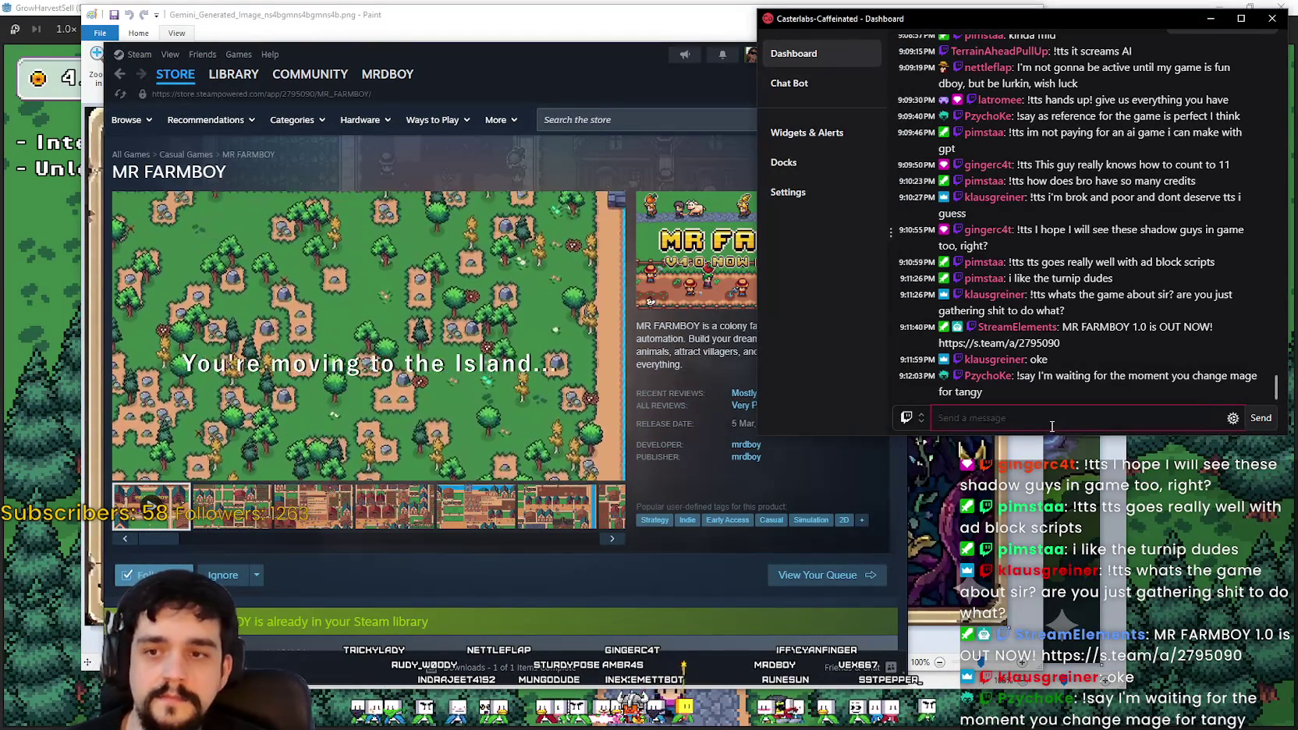
pyautogui.press('Return')
pyautogui.moveTo(496, 51); pyautogui.dragTo(461, 48)
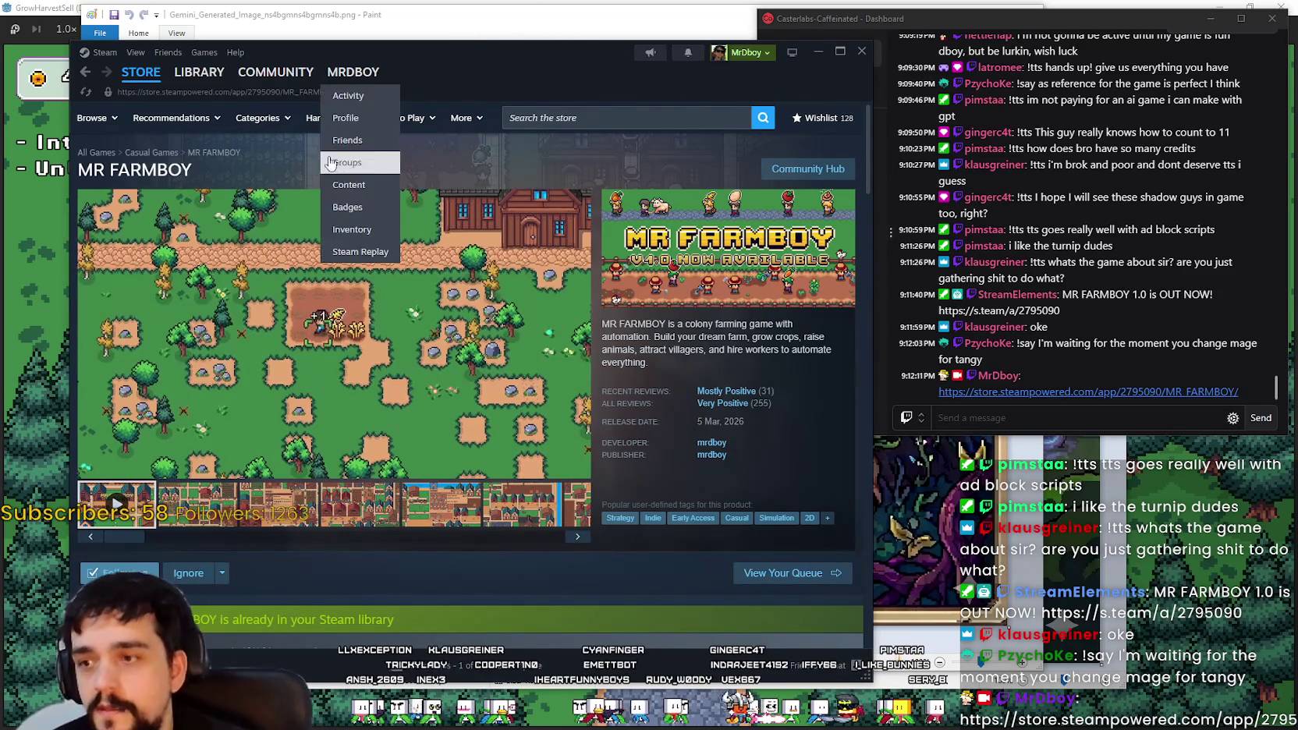
pyautogui.moveTo(511, 82); pyautogui.dragTo(577, 74)
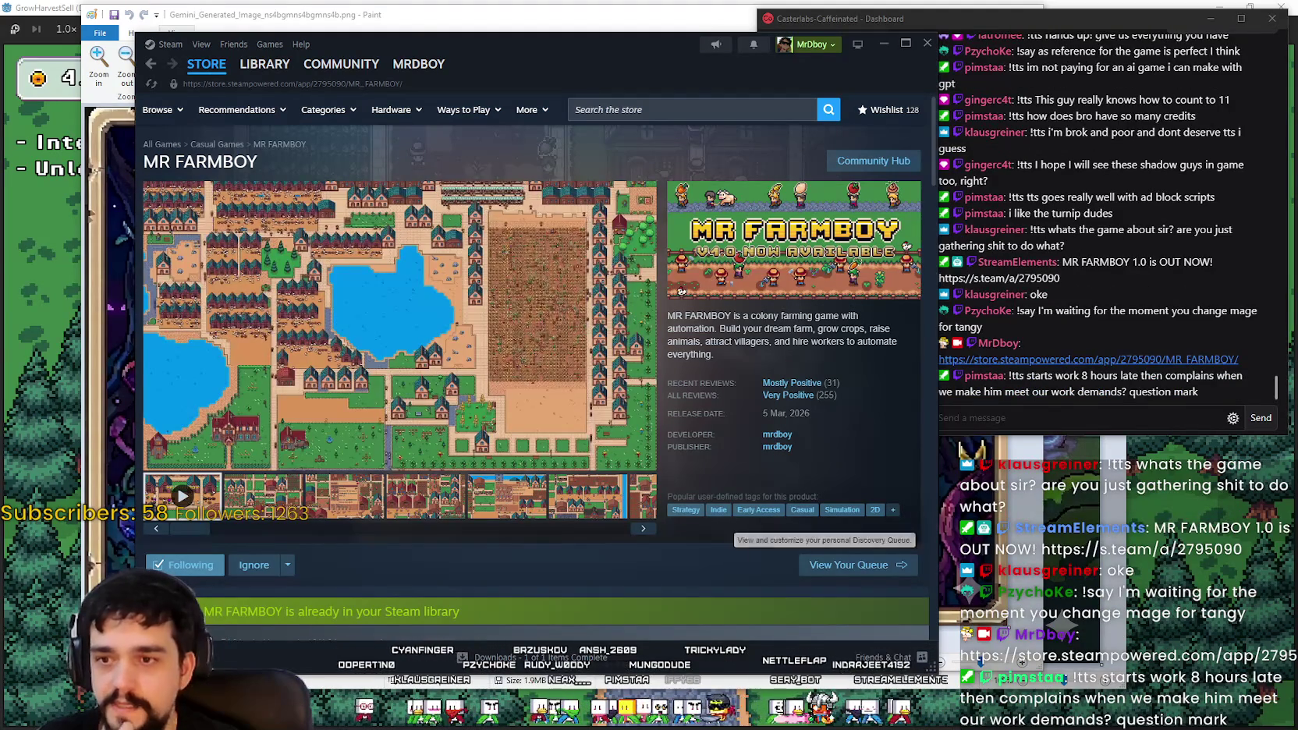
pyautogui.hotkey('alt', 'Tab')
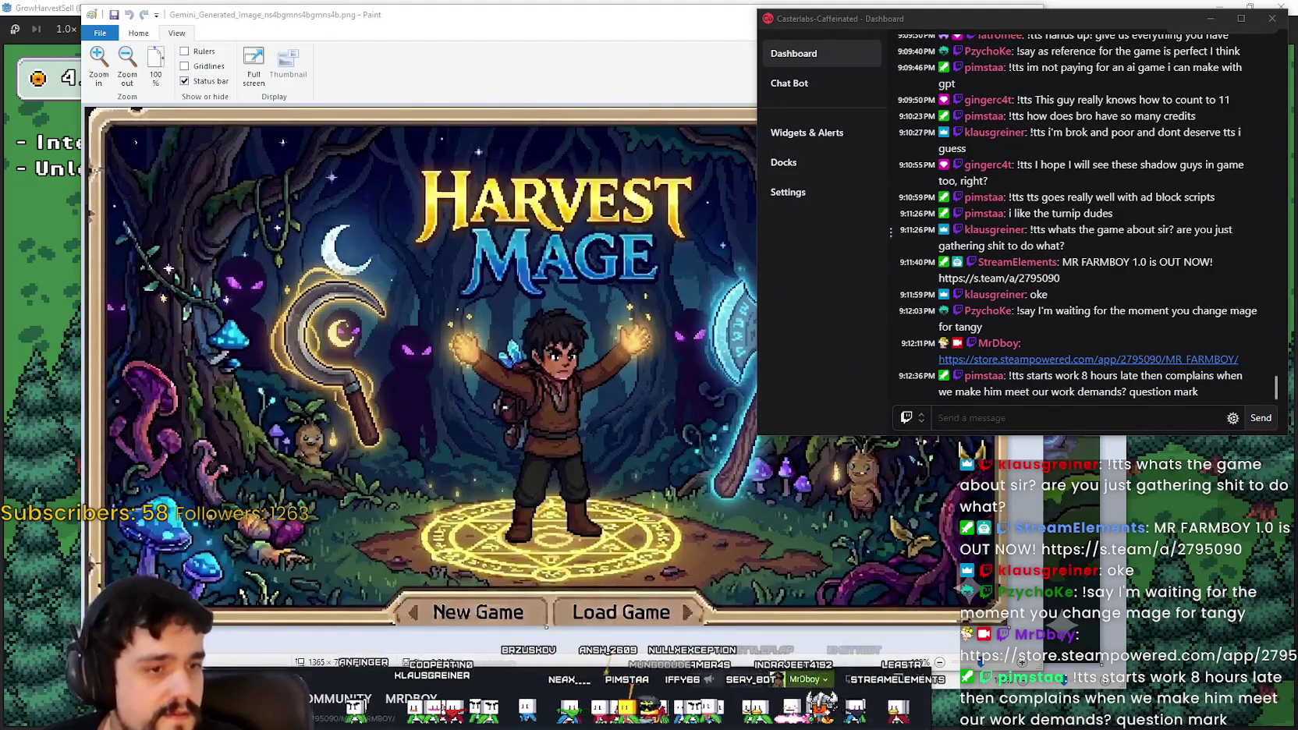
# Step: Bring the store page back, nudge Steam up, then close the Harvest Mage image in Paint
pyautogui.hotkey('alt', 'Tab')
pyautogui.moveTo(639, 176); pyautogui.dragTo(640, 158)
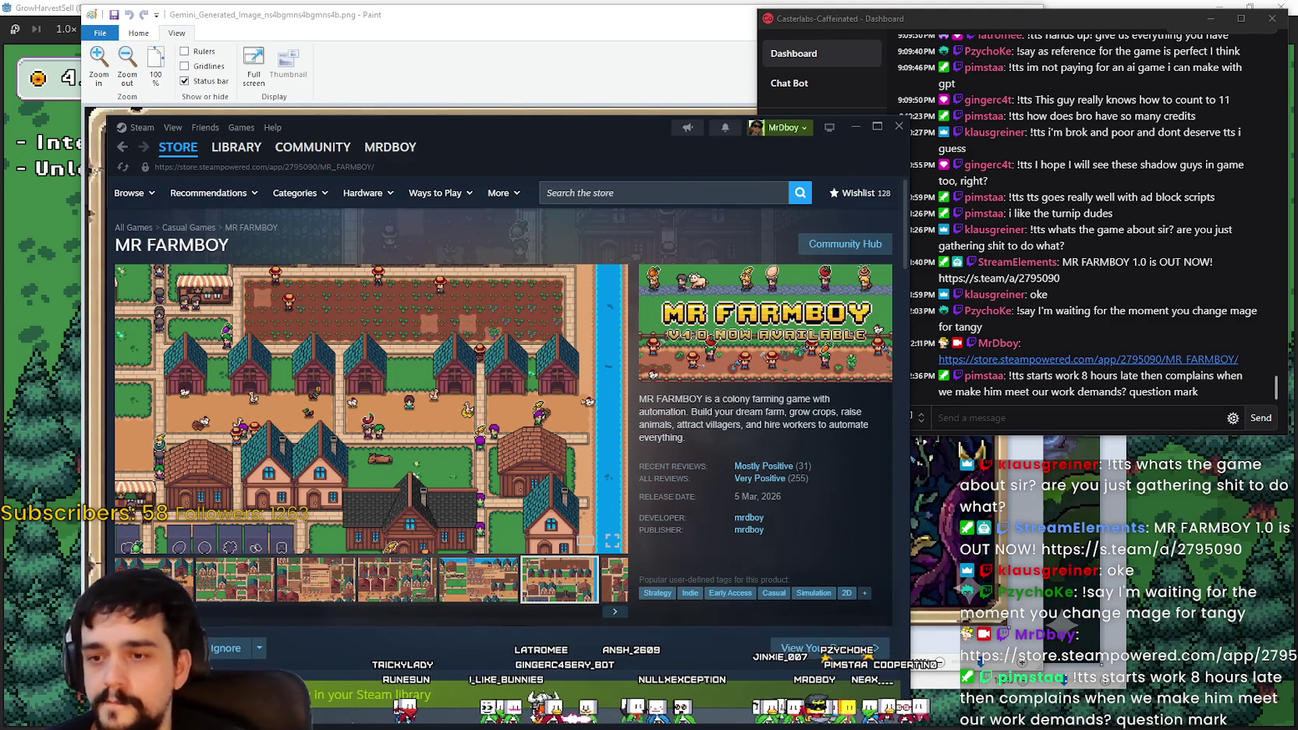
pyautogui.hotkey('alt', 'Tab')
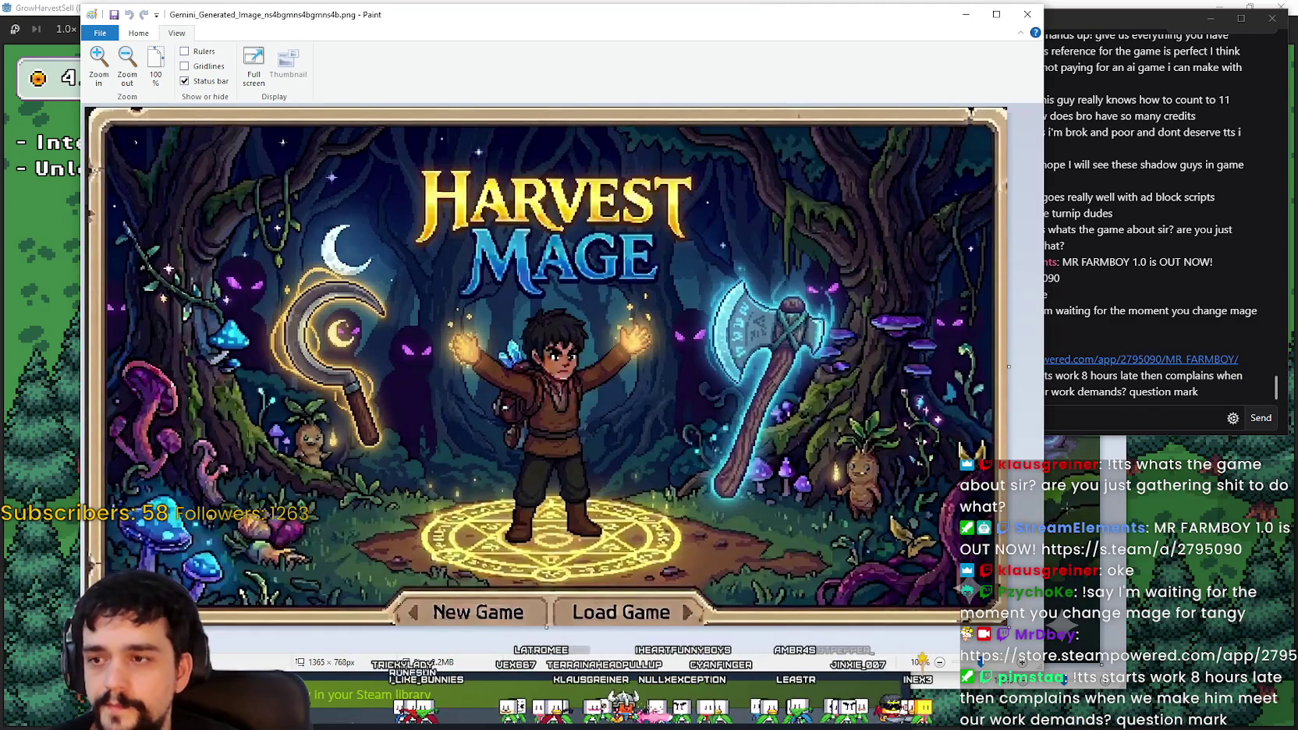
pyautogui.click(1128, 418)
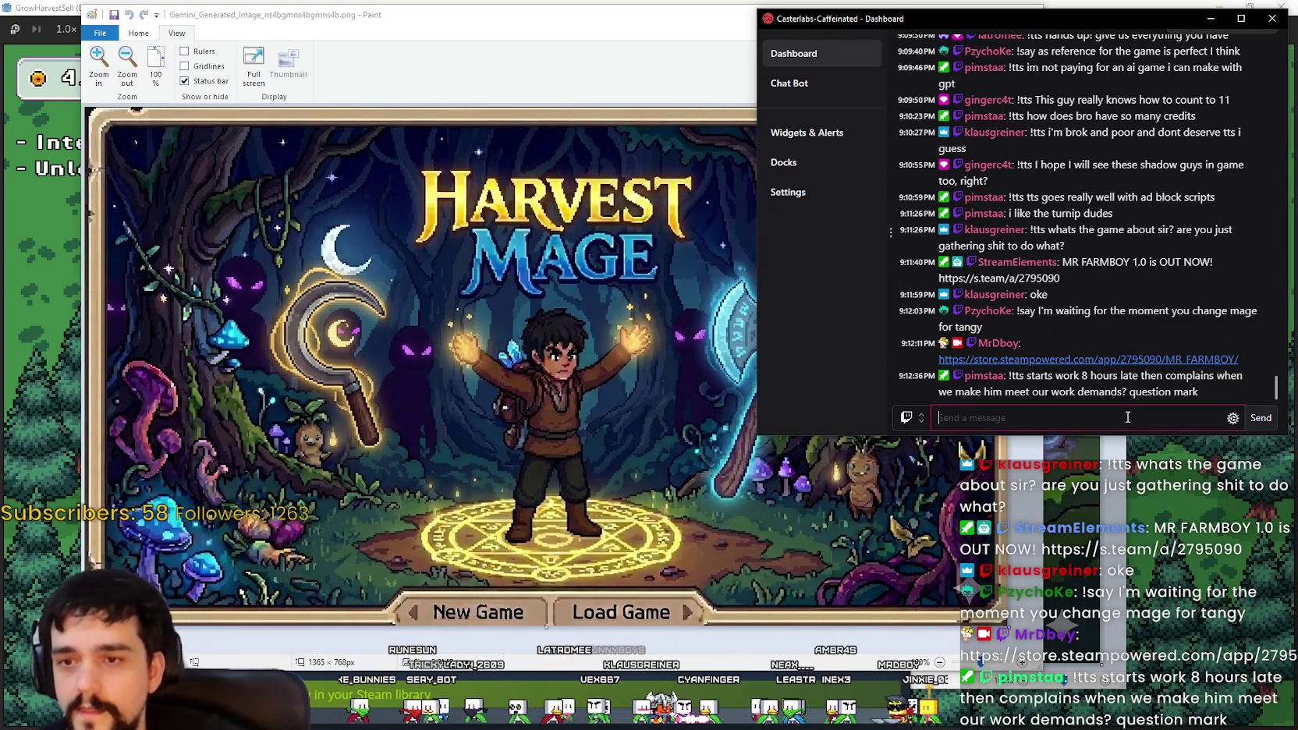
pyautogui.click(1128, 418)
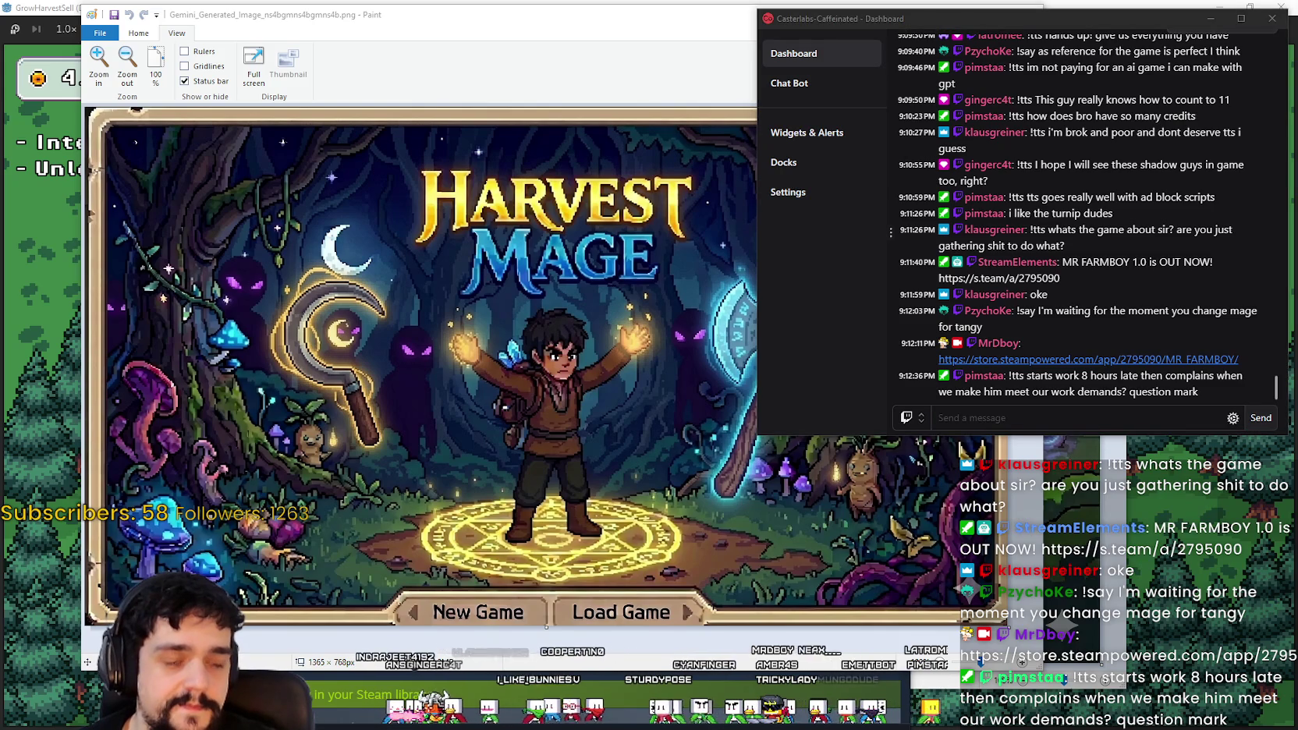
pyautogui.click(1001, 415)
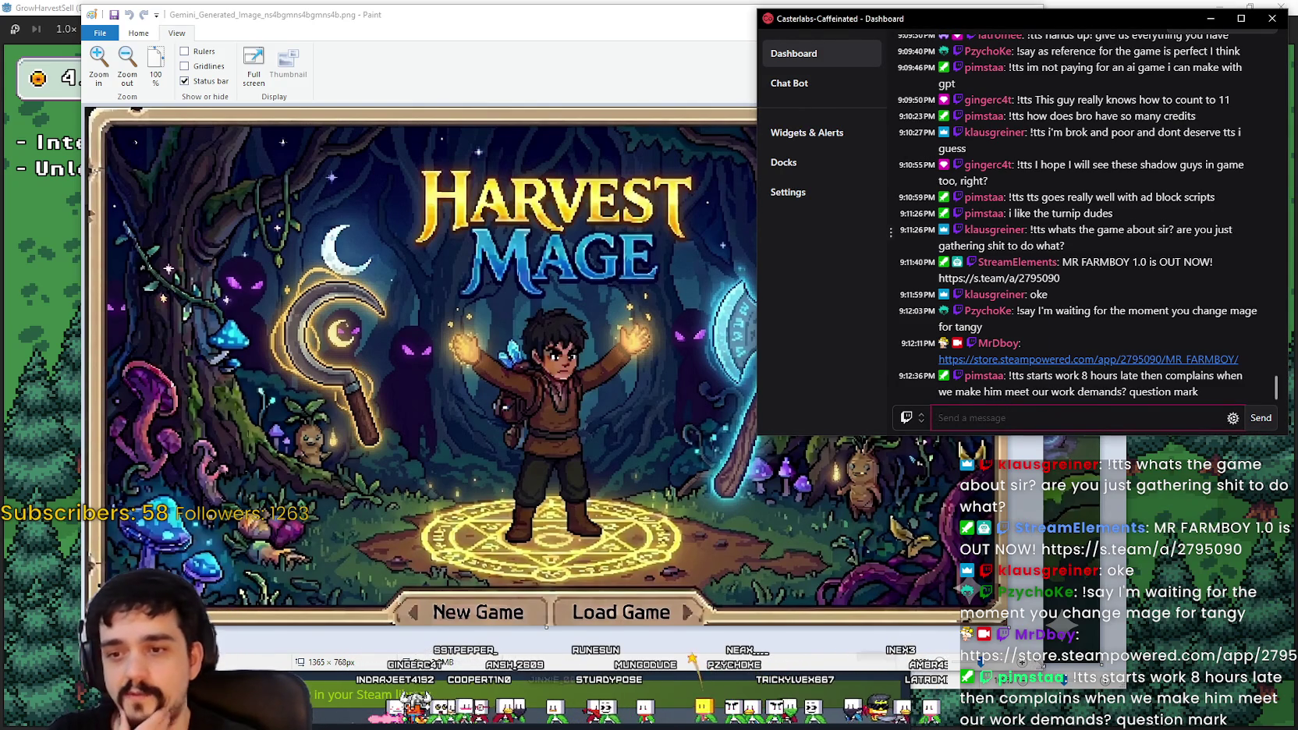
pyautogui.click(922, 442)
pyautogui.click(964, 16)
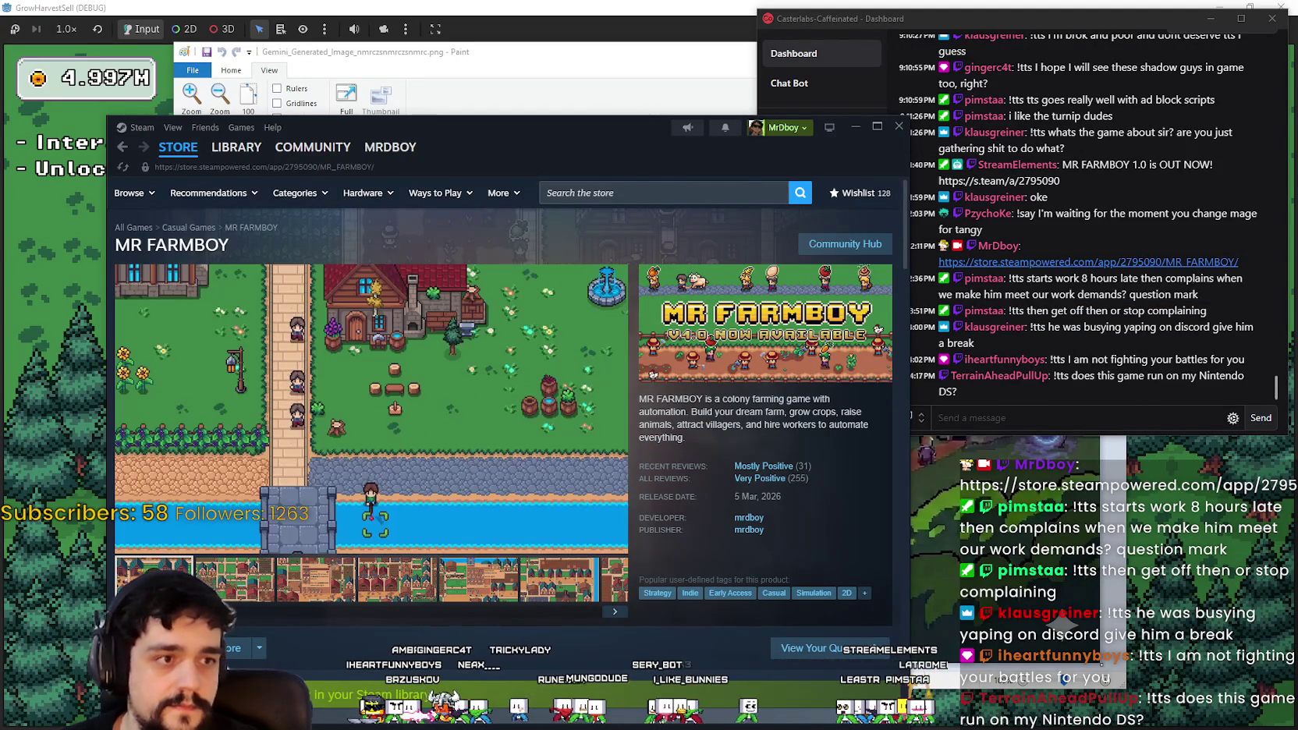
# Step: Minimize the night-village image and put the Steam store page away to reveal the running game
pyautogui.click(1069, 418)
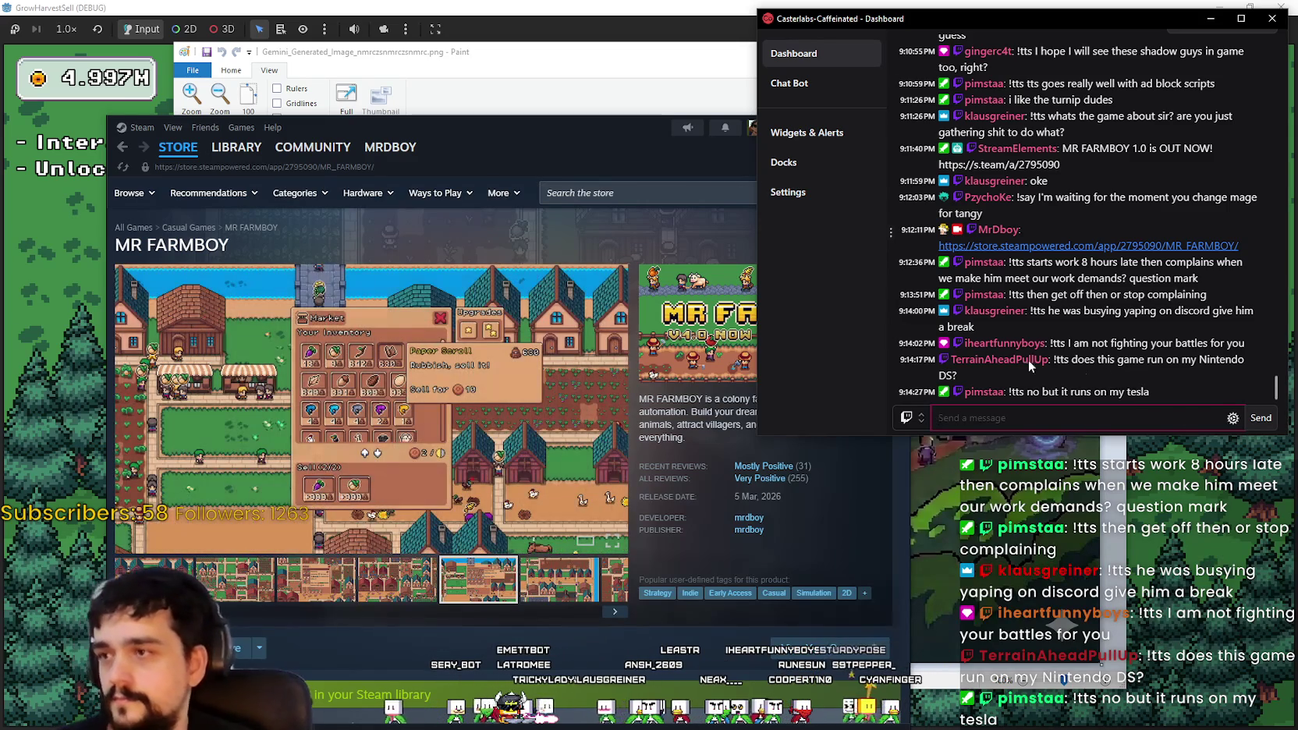
pyautogui.moveTo(617, 147); pyautogui.dragTo(624, 109)
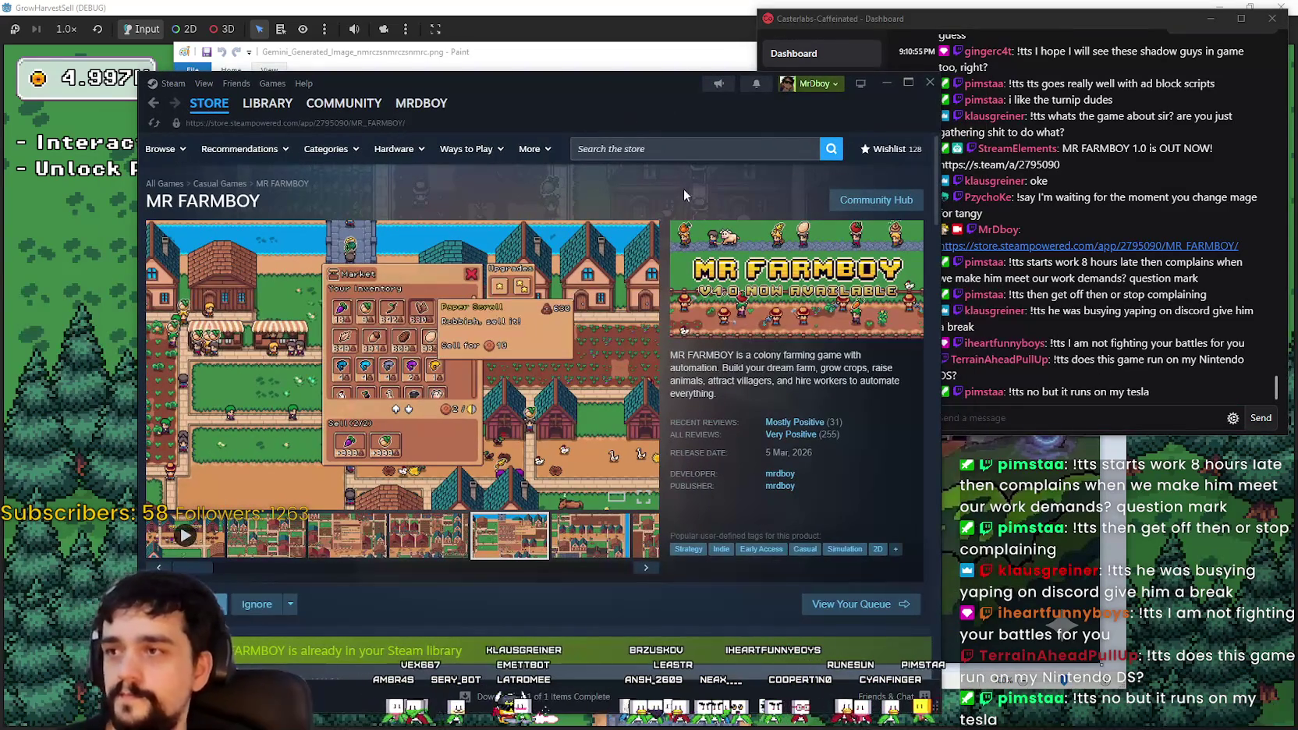
pyautogui.click(519, 53)
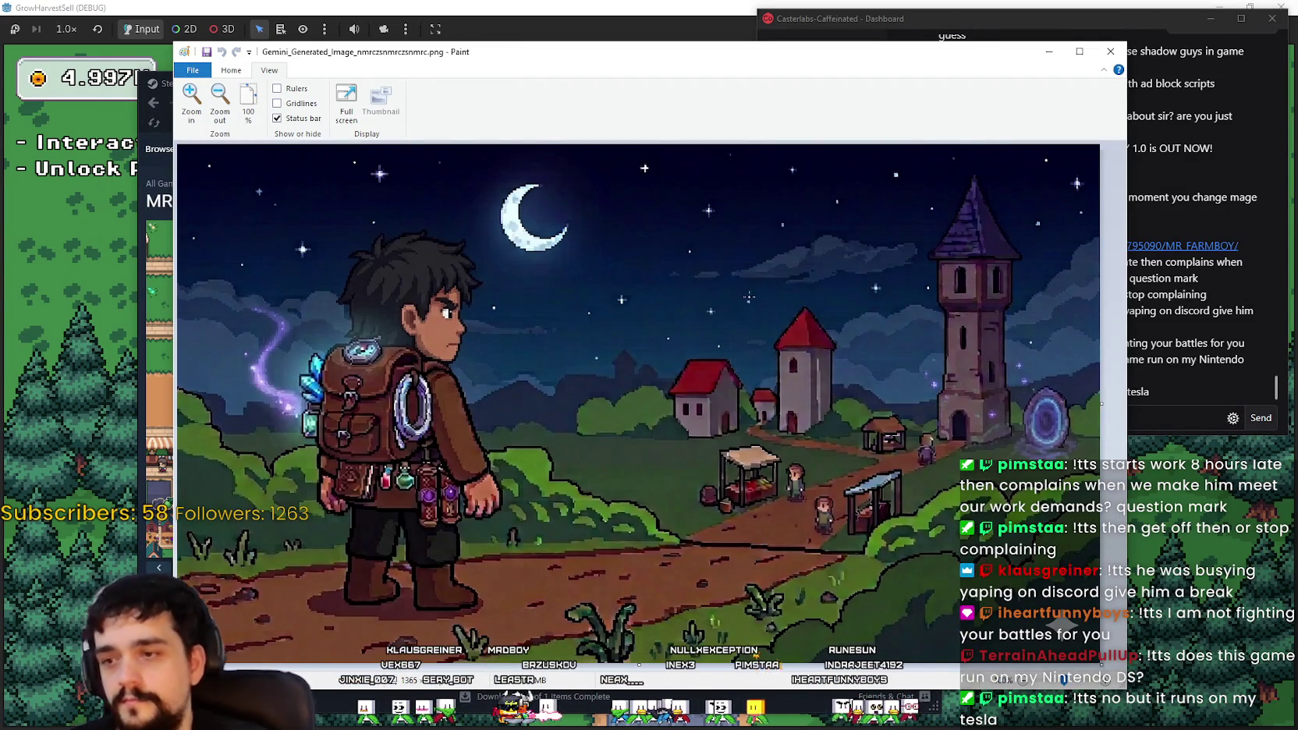
pyautogui.click(1049, 51)
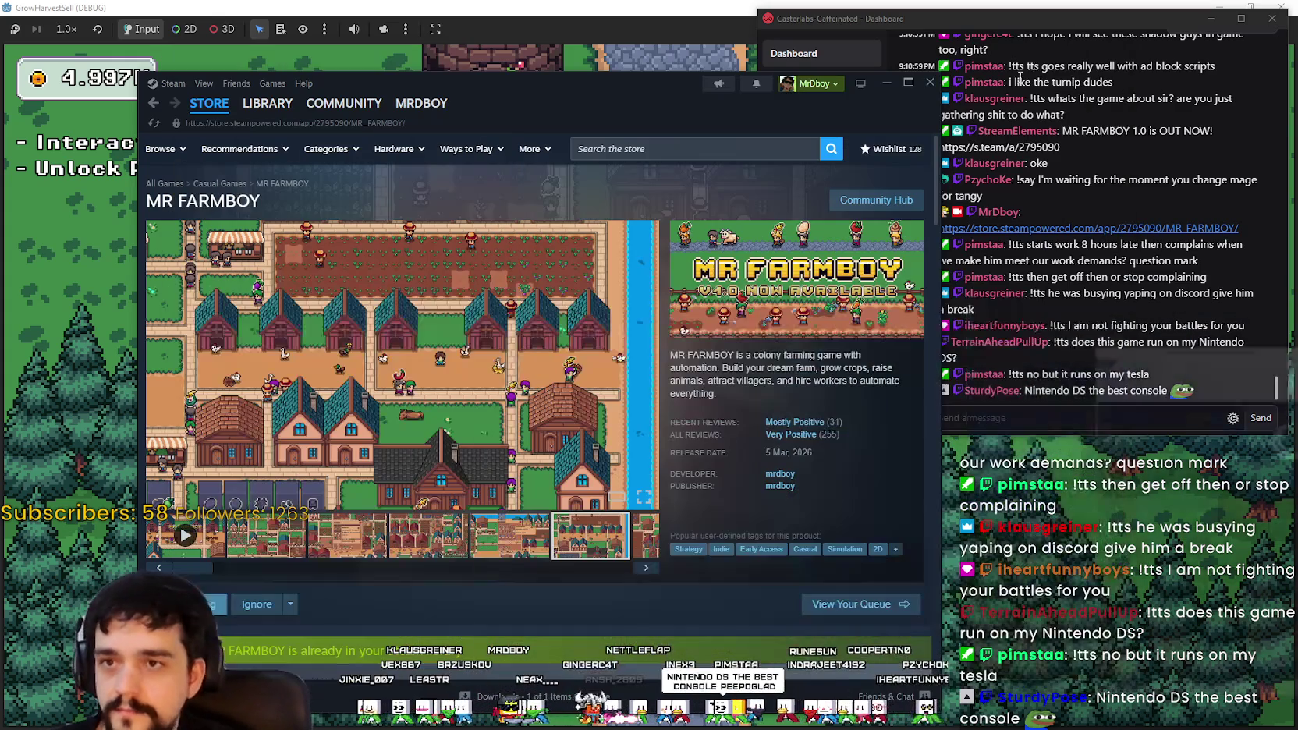
pyautogui.click(1005, 416)
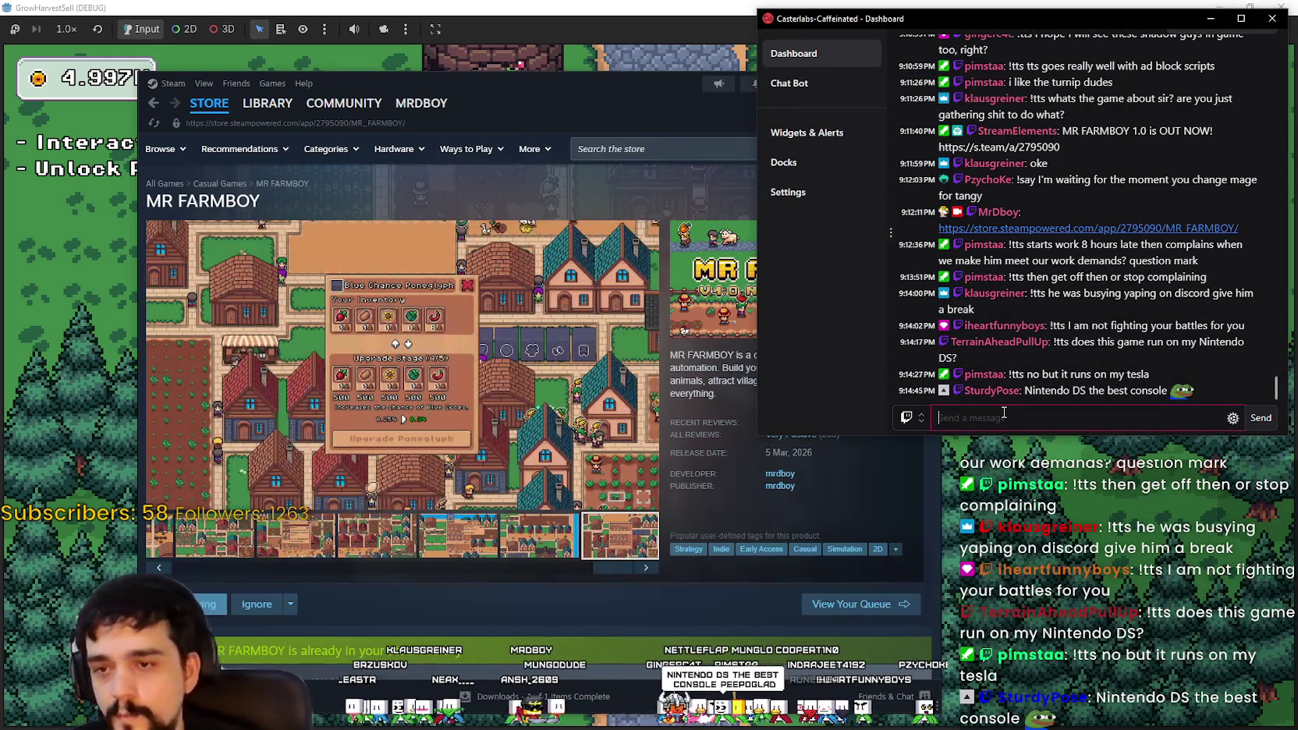
pyautogui.click(654, 115)
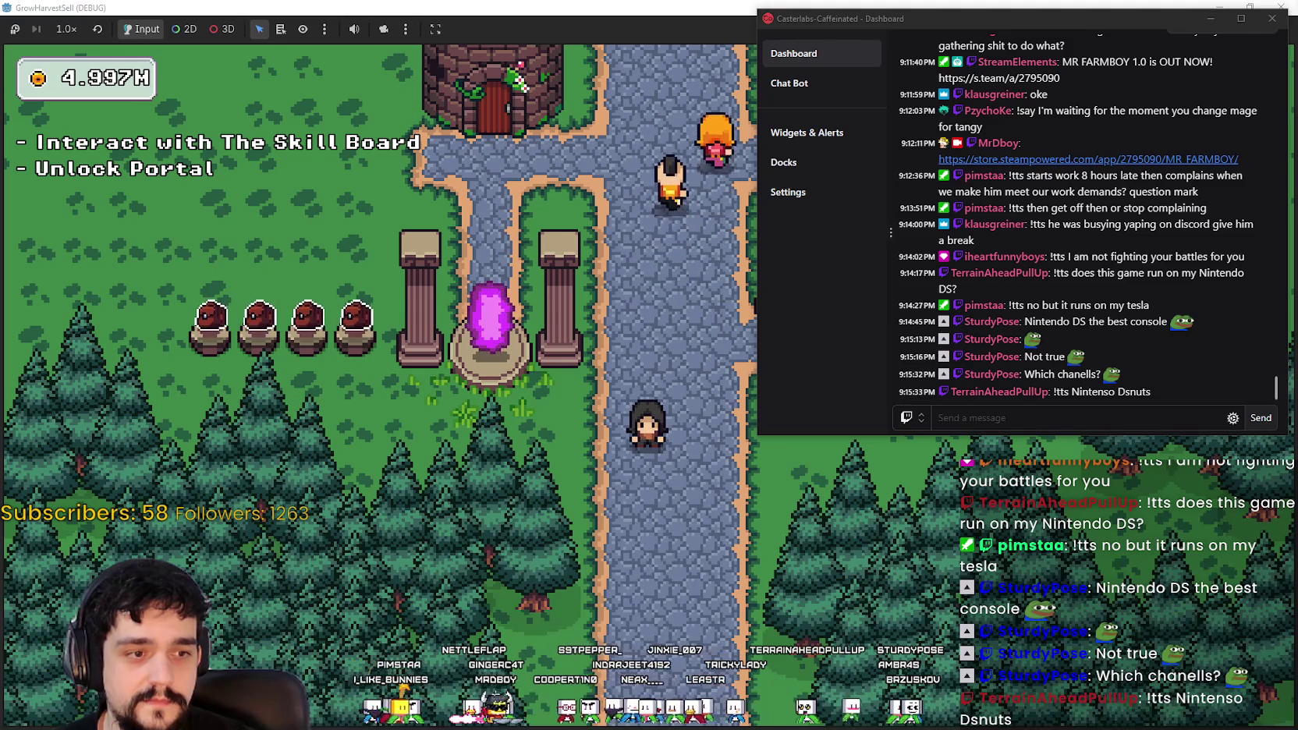
# Step: Switch to the Paint window showing the Harvest Mage title artwork
pyautogui.hotkey('alt', 'Tab')
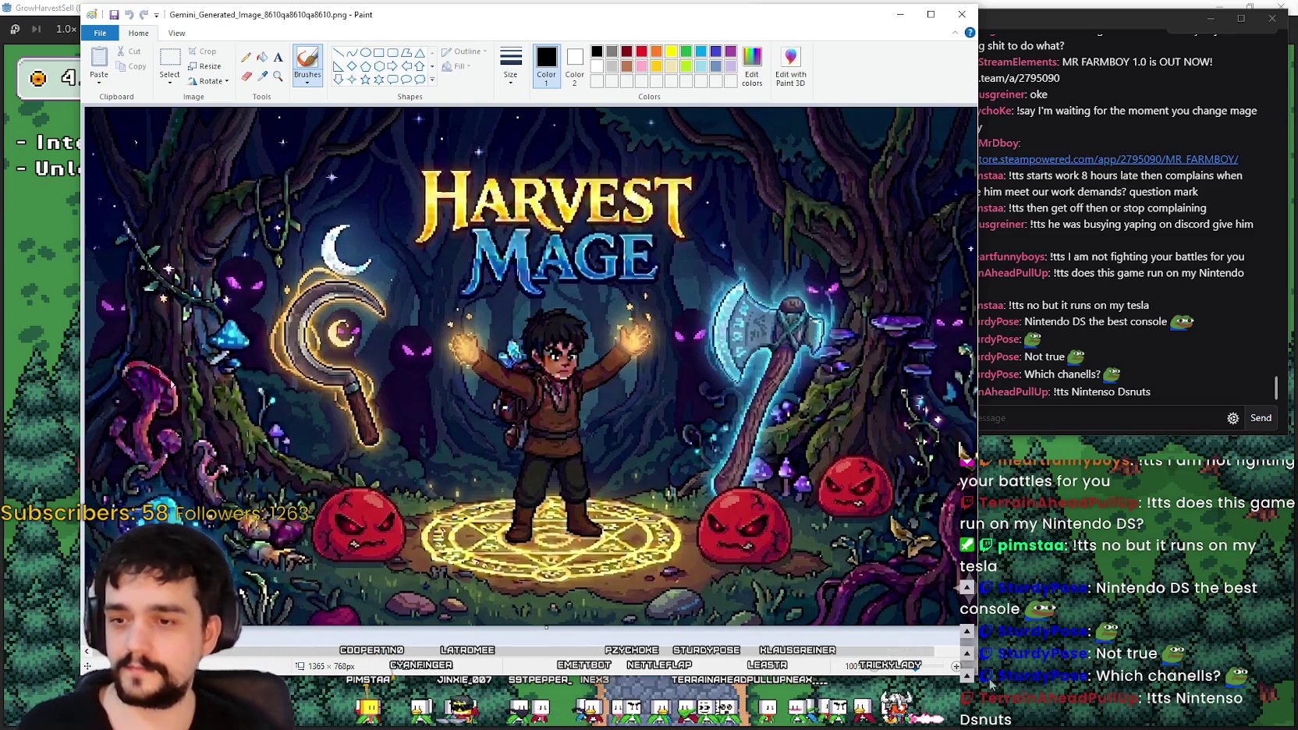
# Step: Close the Harvest Mage image in Paint and return to Godot showing the_village.gd
pyautogui.moveTo(965, 451); pyautogui.dragTo(838, 437)
pyautogui.click(821, 14)
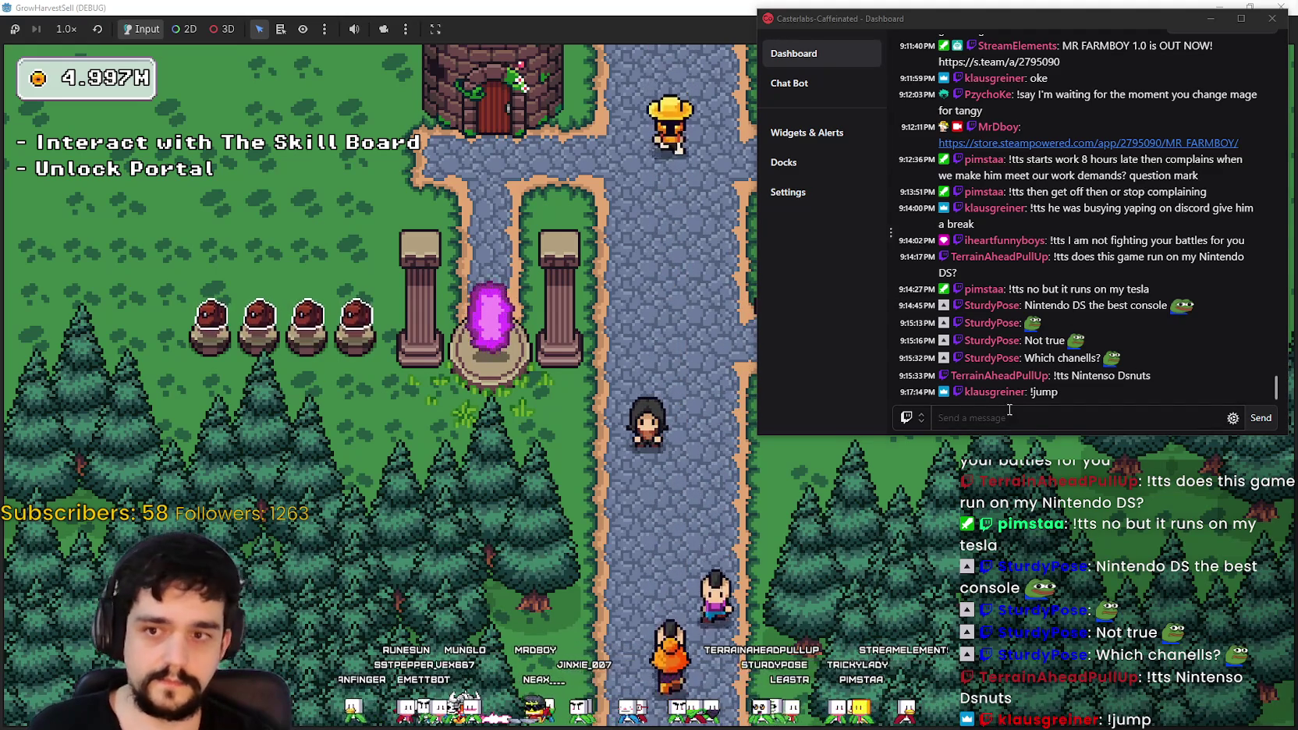
pyautogui.click(973, 13)
pyautogui.hotkey('alt', 'Tab')
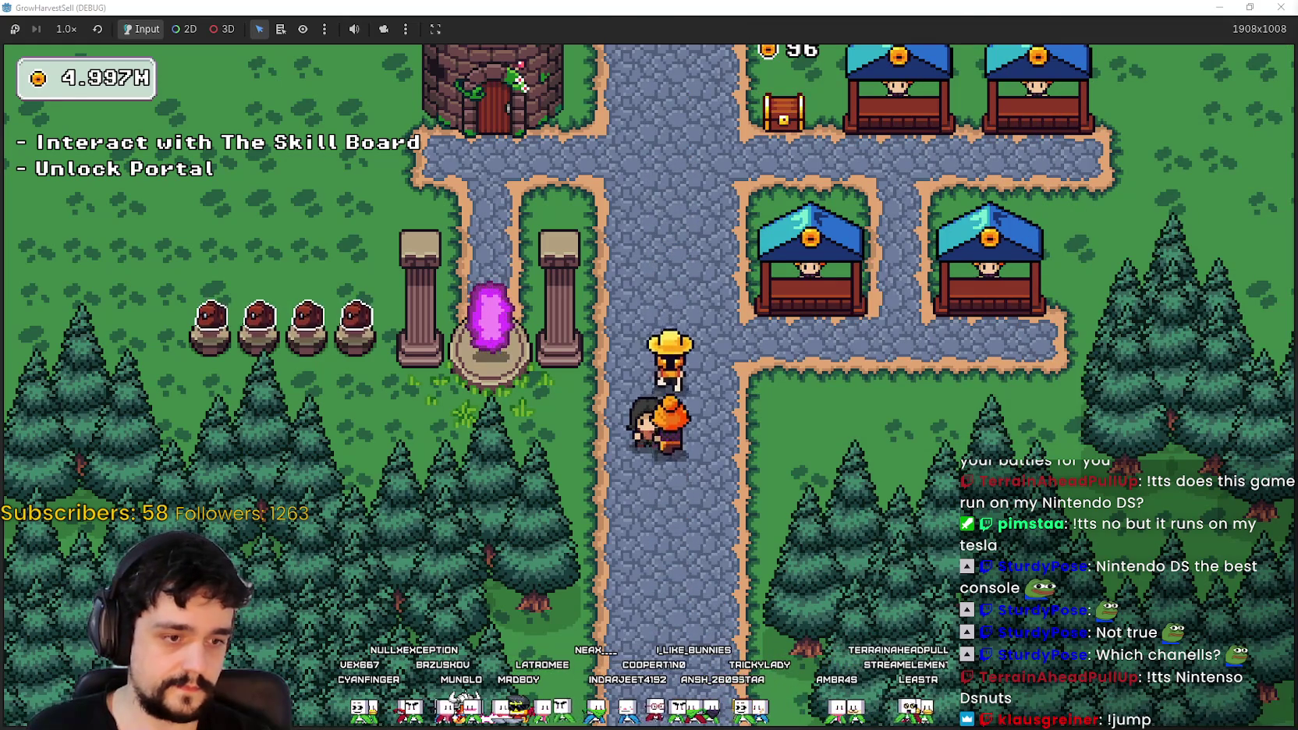
pyautogui.hotkey('alt', 'Tab')
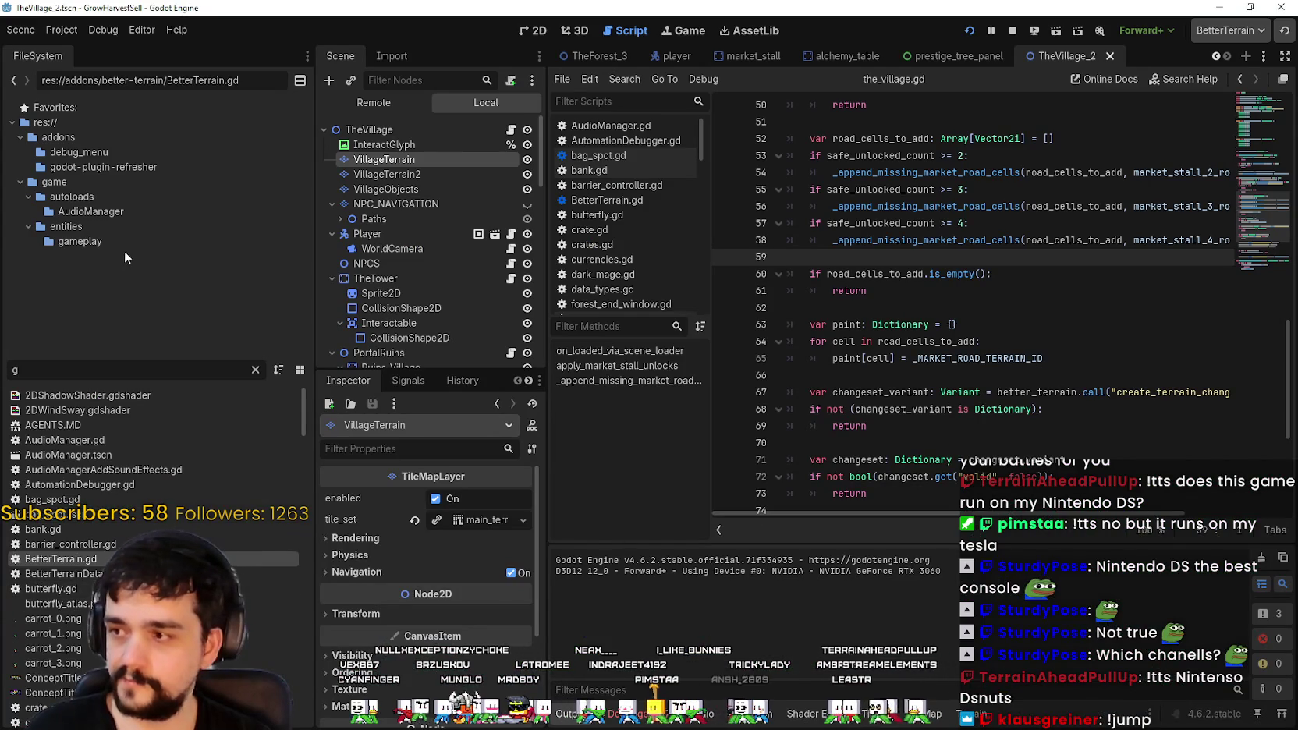
# Step: Create a new AI_ASSETS folder inside game/assets and open it
pyautogui.click(254, 371)
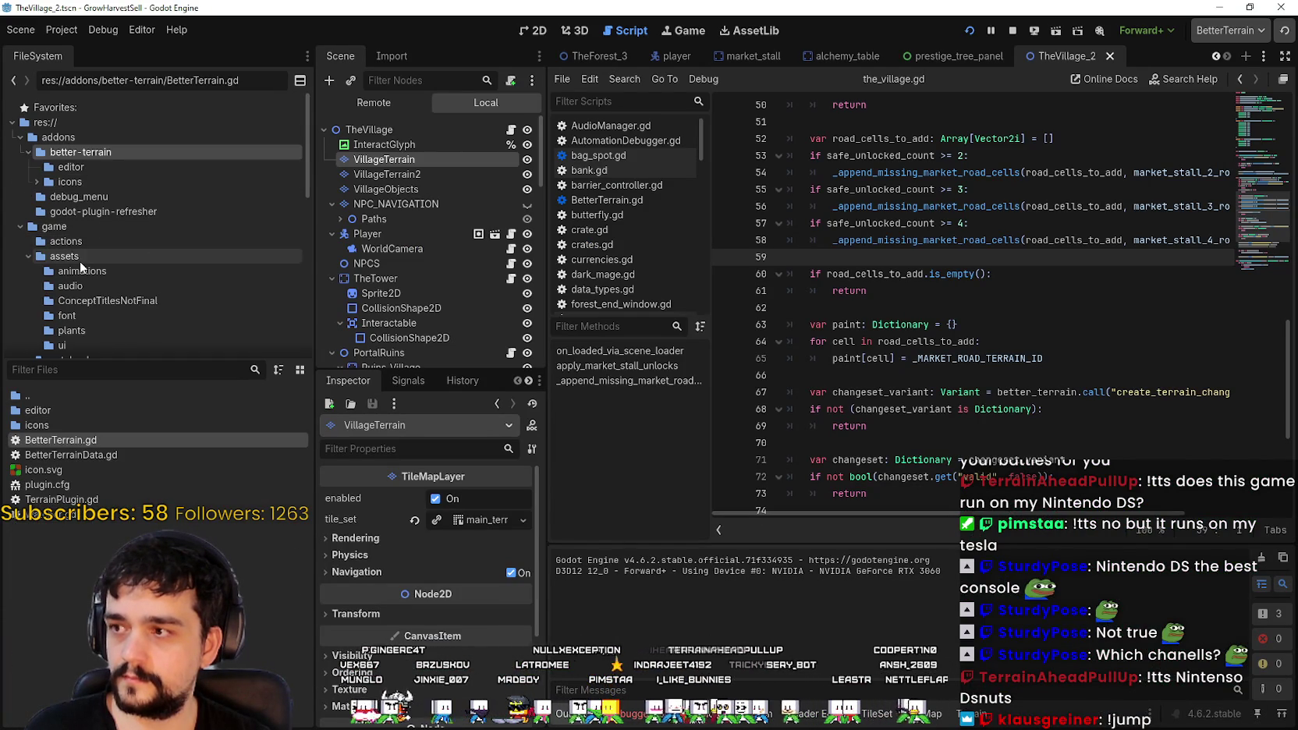
pyautogui.scroll(-1, 82, 266)
pyautogui.click(78, 226)
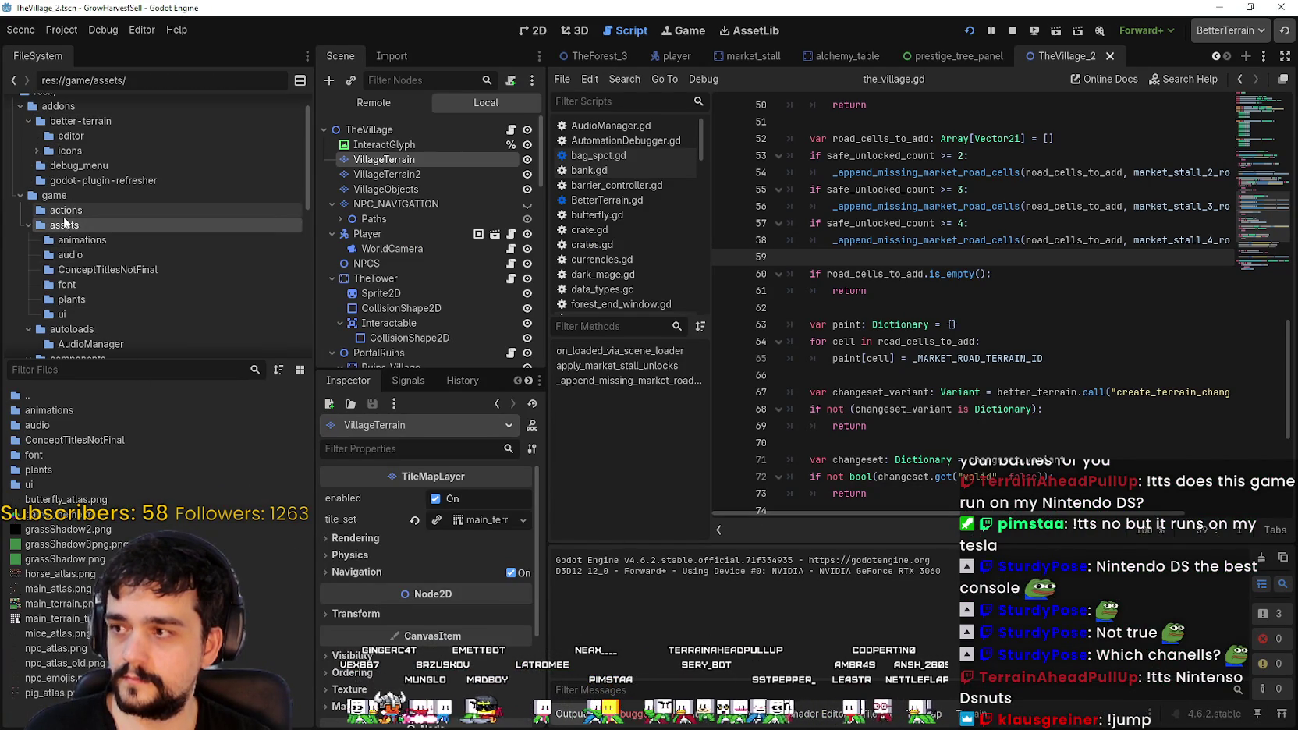
pyautogui.rightClick(66, 226)
pyautogui.click(65, 228)
pyautogui.rightClick(66, 231)
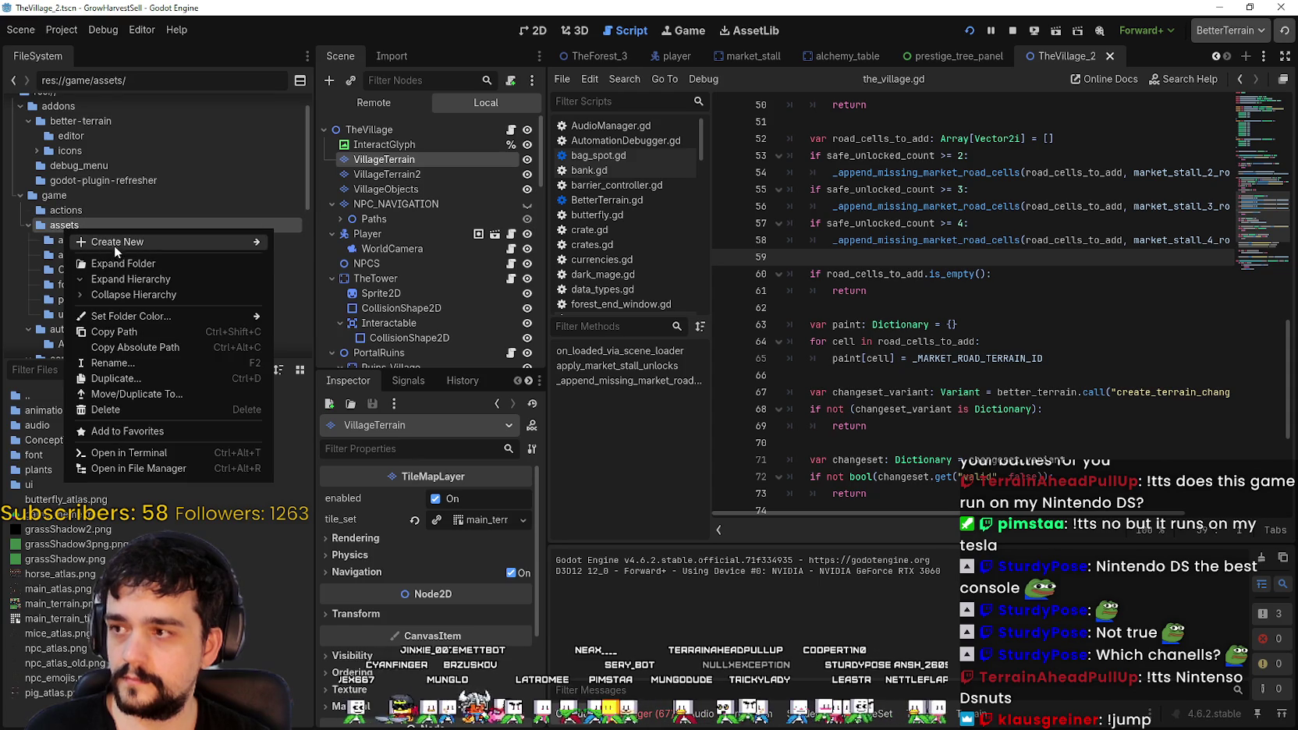
pyautogui.moveTo(114, 247)
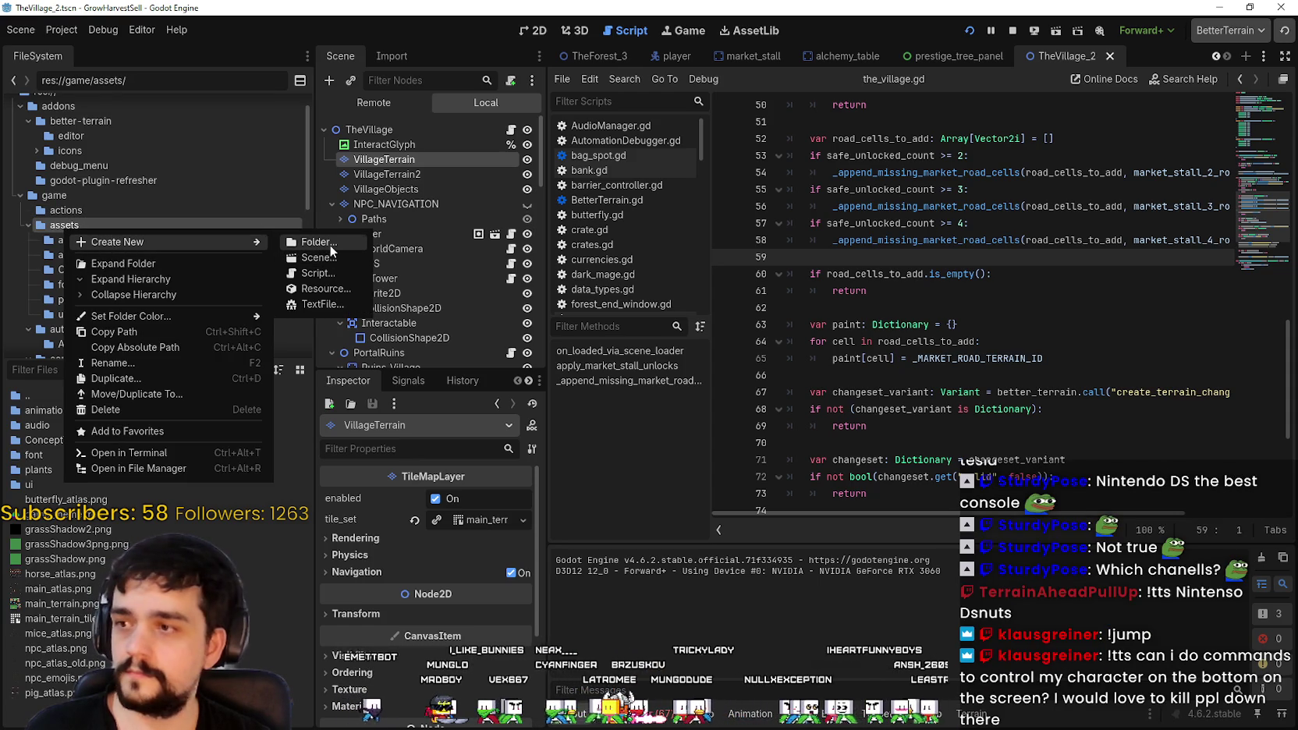
pyautogui.click(330, 244)
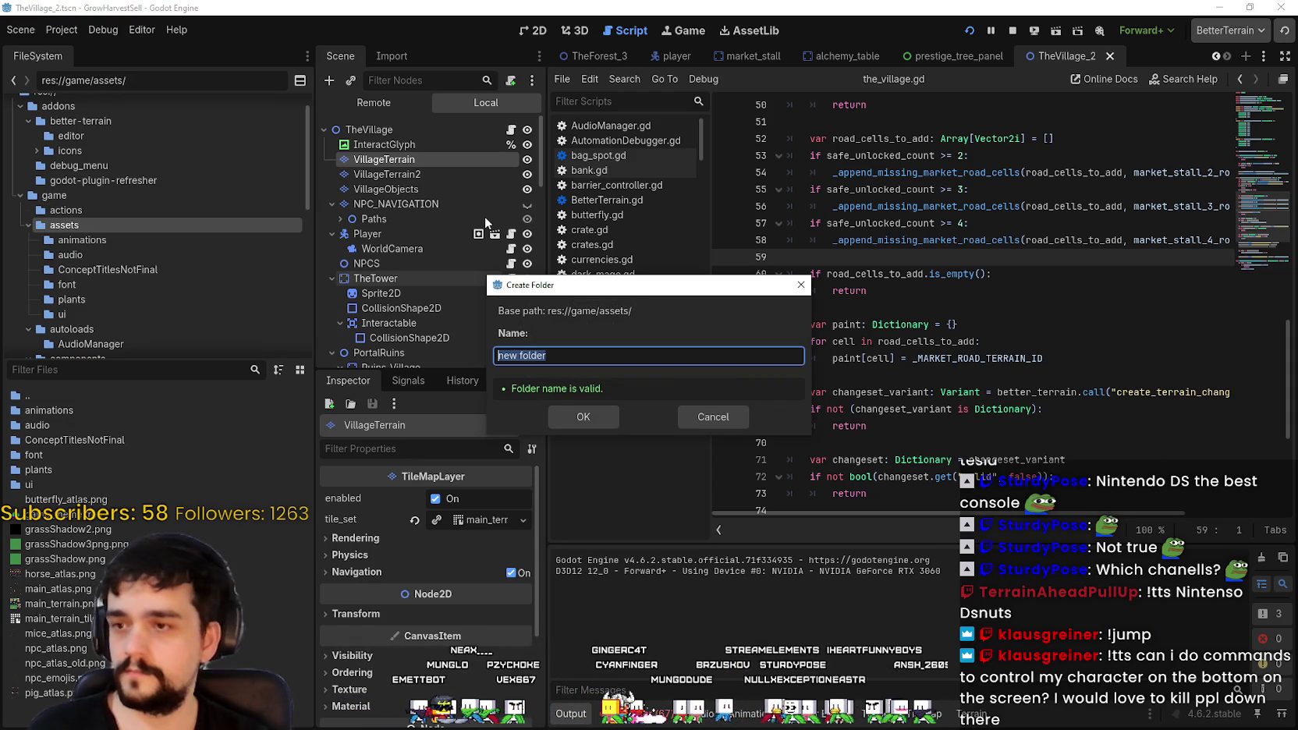
pyautogui.write('AI_ASSET')
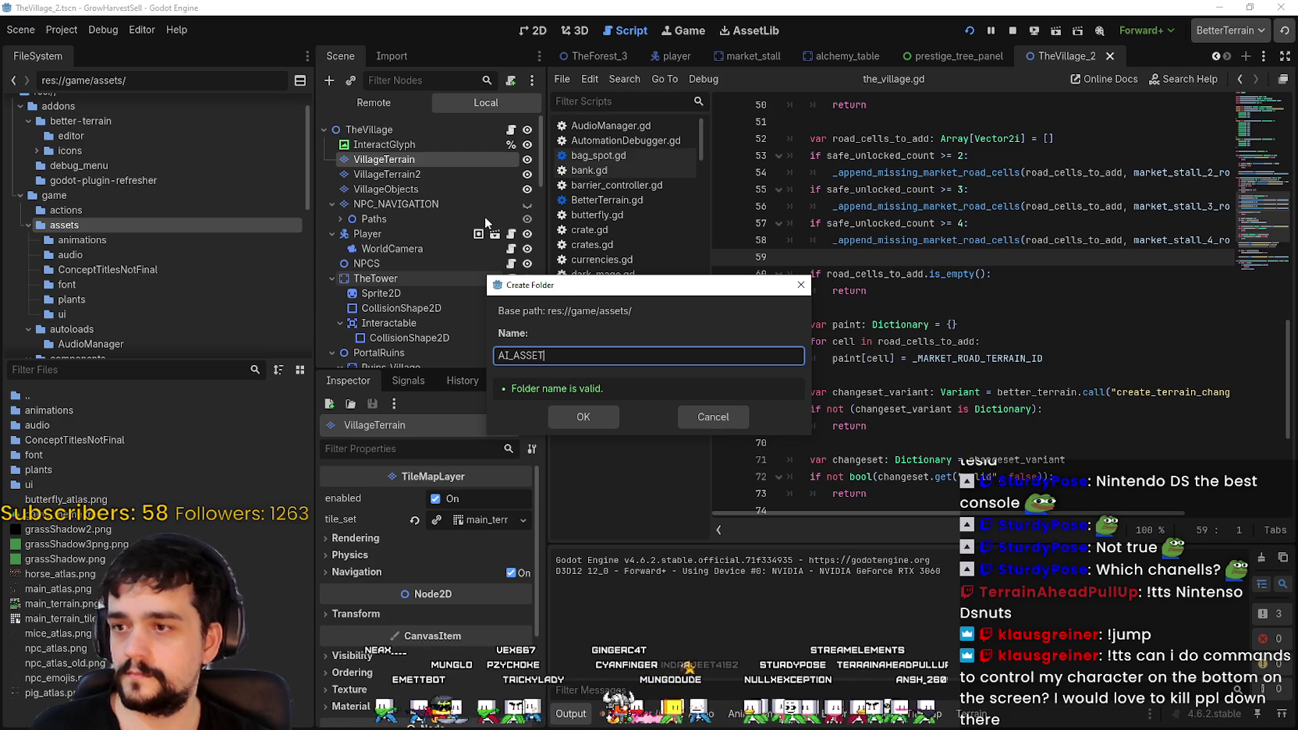
pyautogui.write('S')
pyautogui.press('Return')
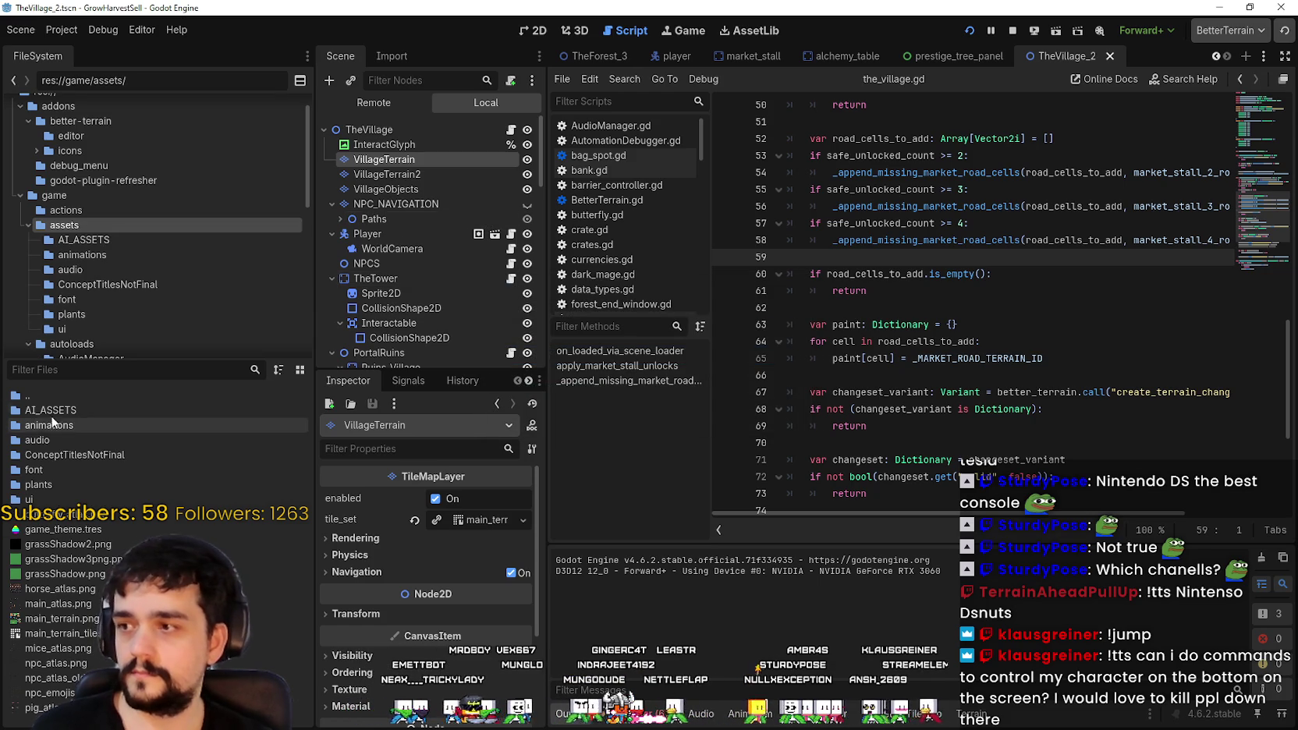
pyautogui.doubleClick(52, 410)
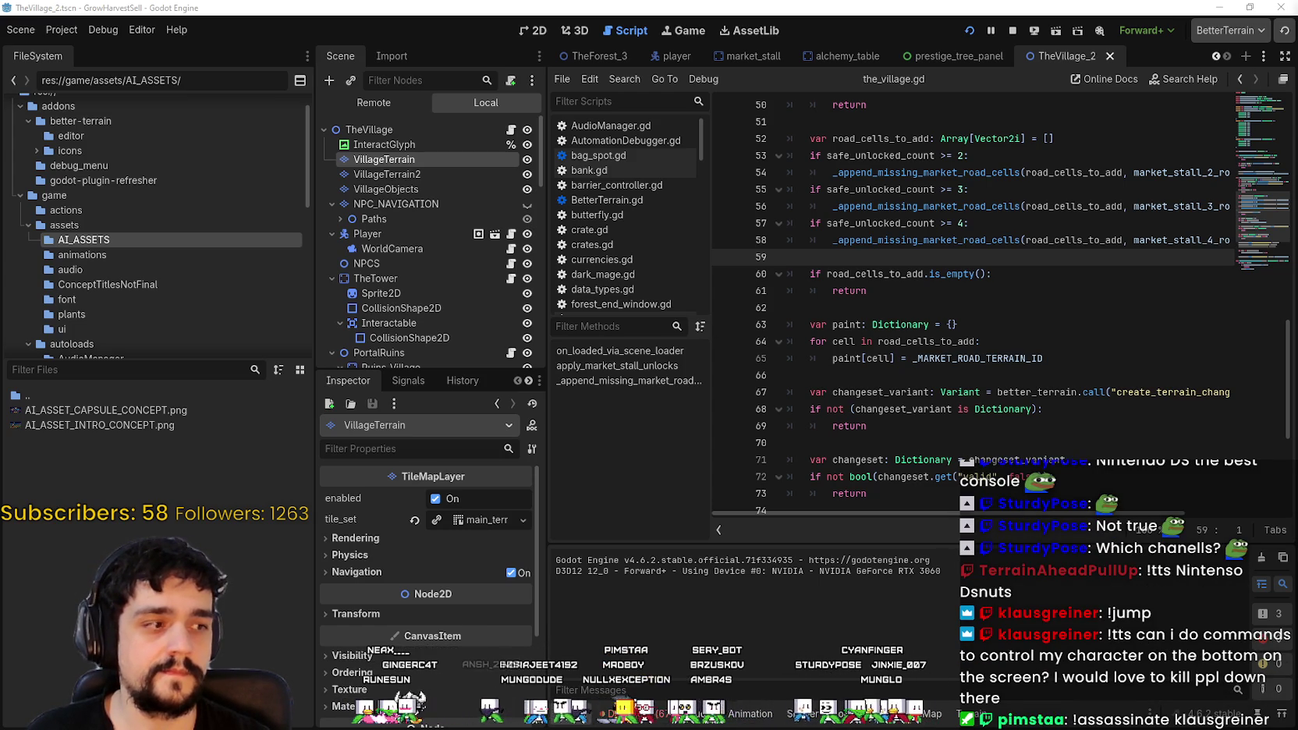
# Step: Place the caret on line 63 of the_village.gd script
pyautogui.click(960, 391)
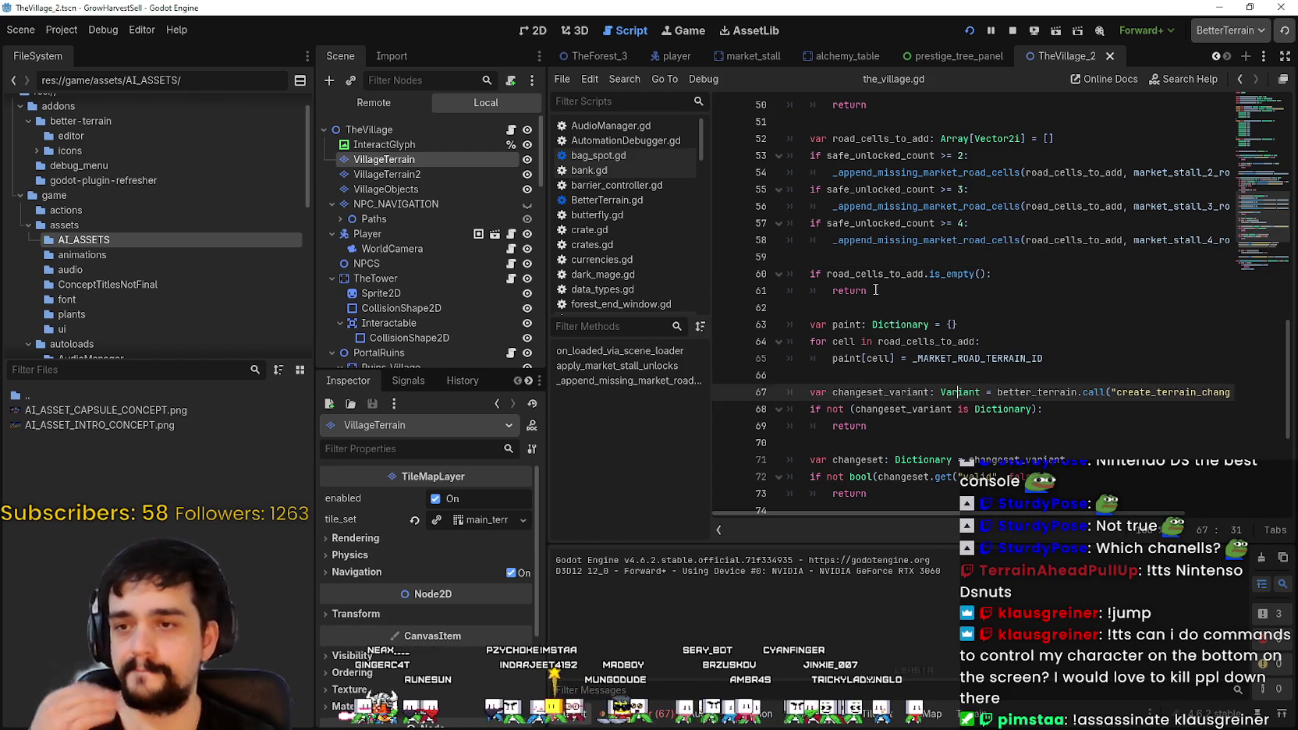
pyautogui.click(866, 291)
pyautogui.click(866, 324)
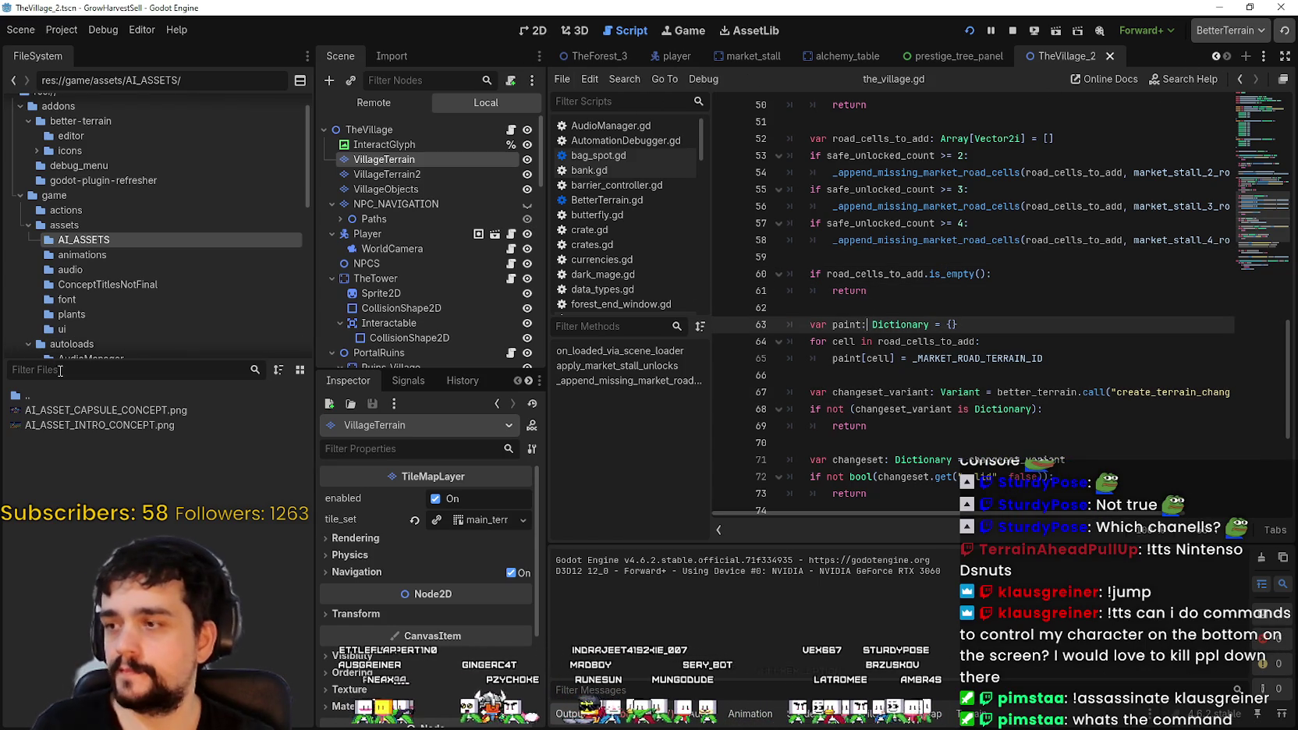
# Step: Scroll through the open scene tabs to reach main.tscn
pyautogui.click(1215, 56)
pyautogui.click(1215, 56)
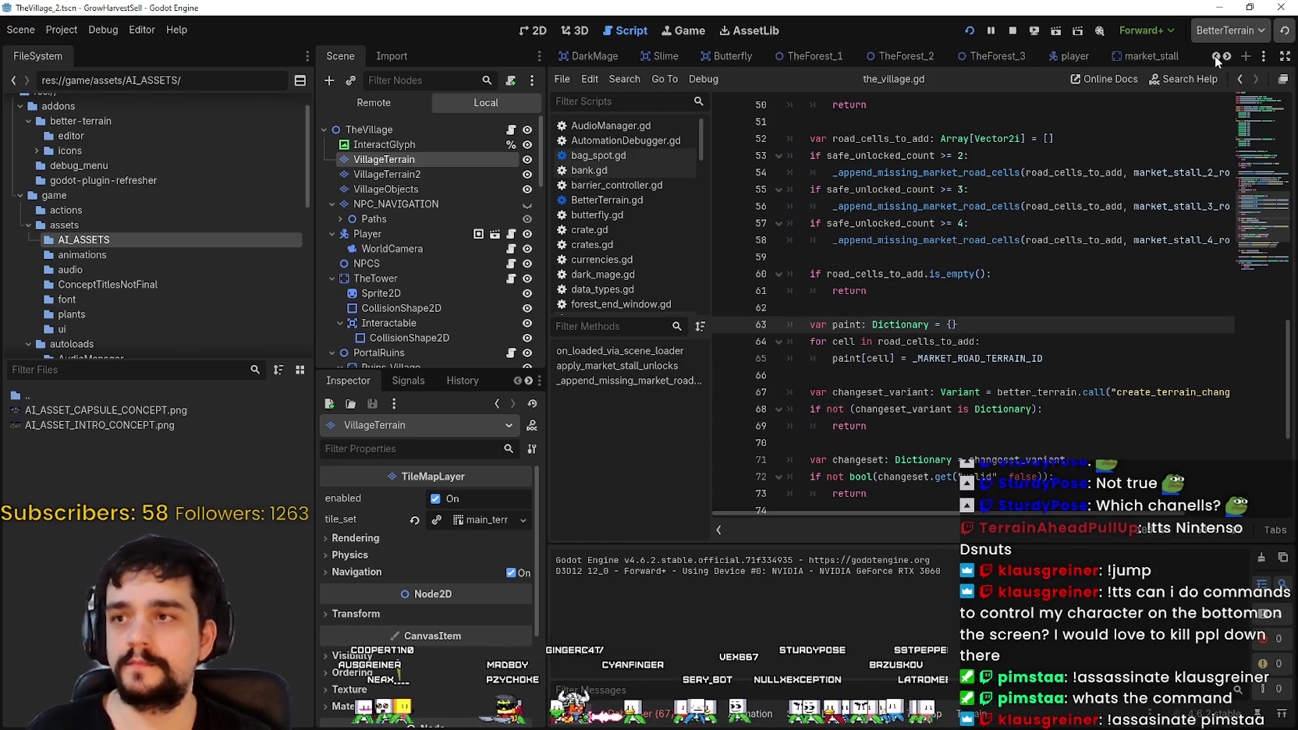
pyautogui.click(1215, 56)
pyautogui.click(1214, 56)
pyautogui.click(1214, 56)
pyautogui.click(1215, 57)
pyautogui.click(1214, 56)
pyautogui.click(1215, 56)
pyautogui.click(1214, 56)
pyautogui.click(1215, 57)
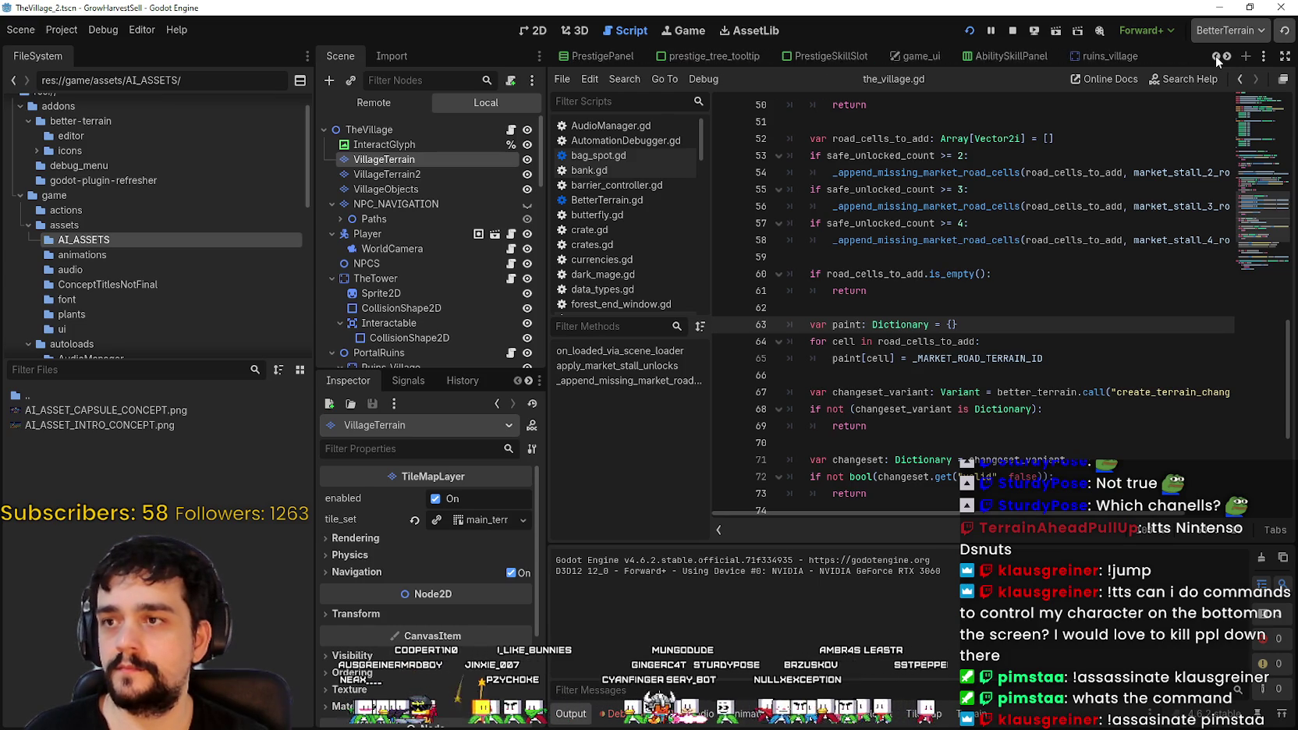
pyautogui.click(1215, 57)
pyautogui.click(1215, 56)
pyautogui.click(1215, 56)
pyautogui.click(1215, 56)
pyautogui.click(1215, 56)
pyautogui.click(1215, 56)
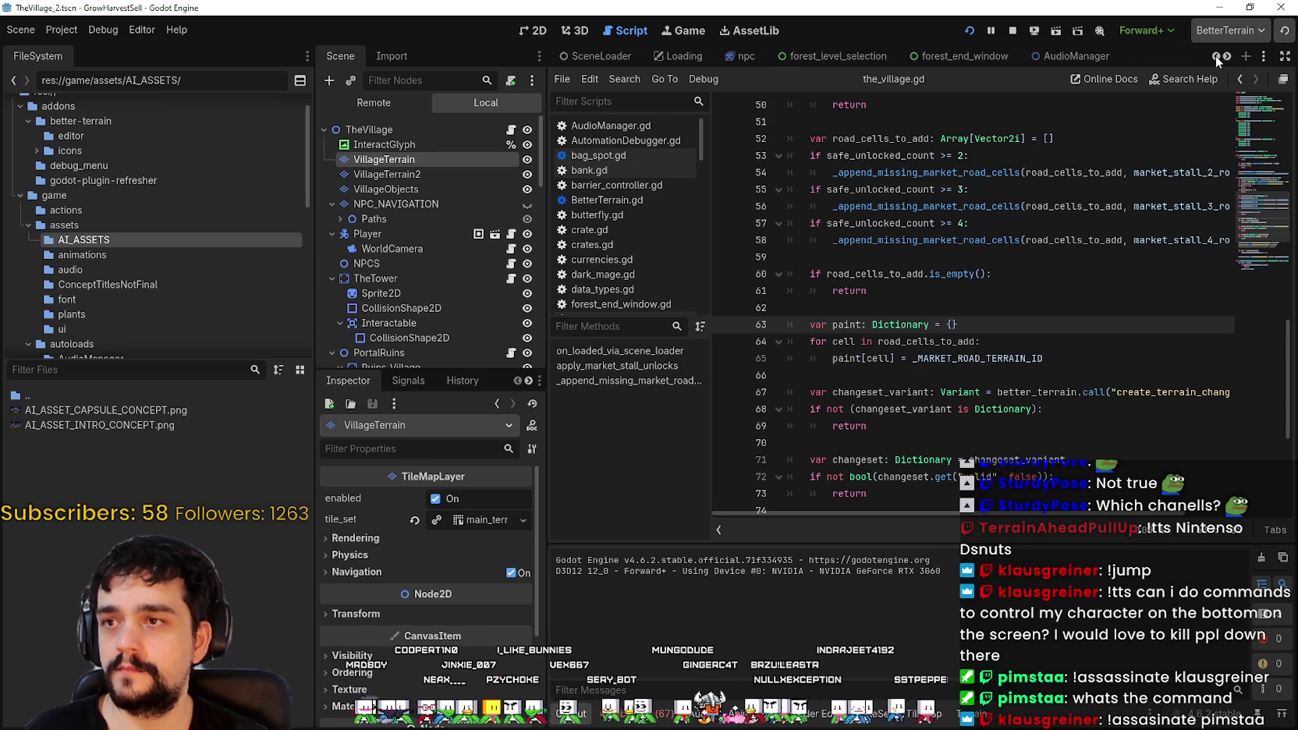
pyautogui.click(1214, 56)
pyautogui.click(1214, 56)
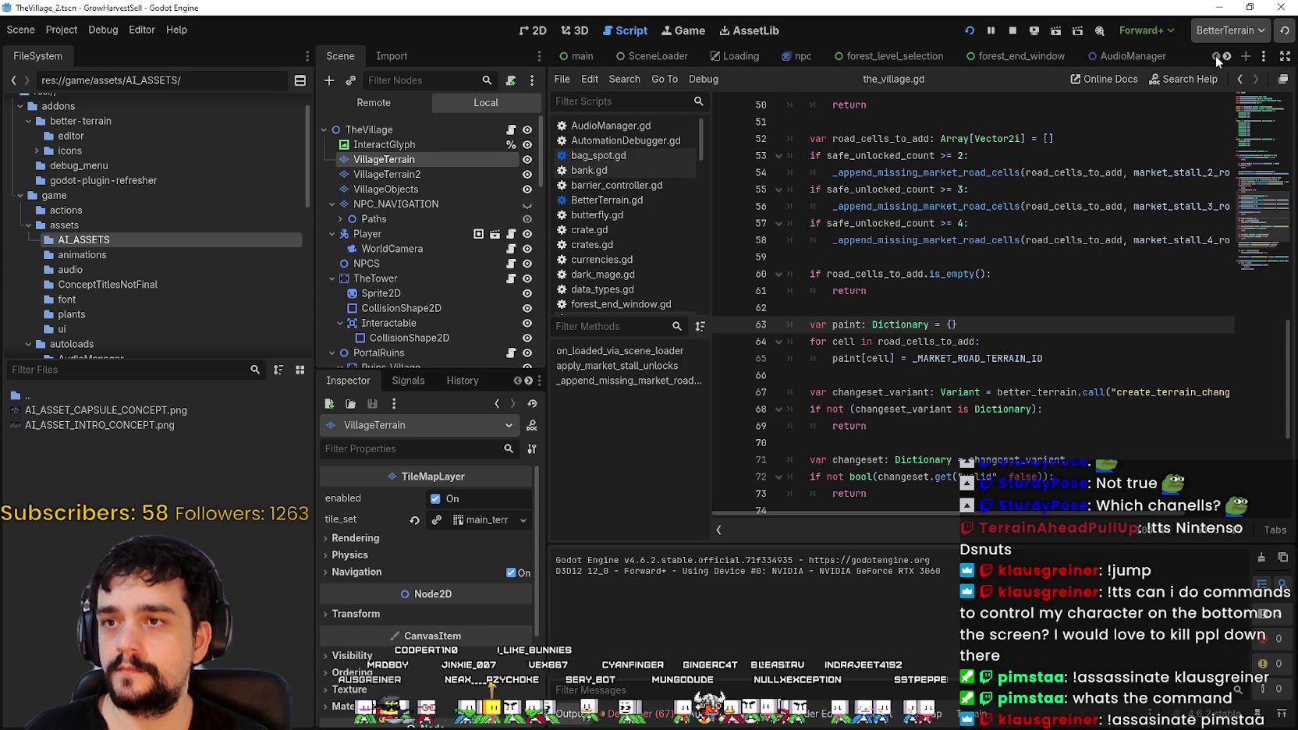
# Step: Replace the TextureRect's texture with AI_ASSET_CAPSULE_CONCEPT.png and set stretch_mode to Scale
pyautogui.click(532, 31)
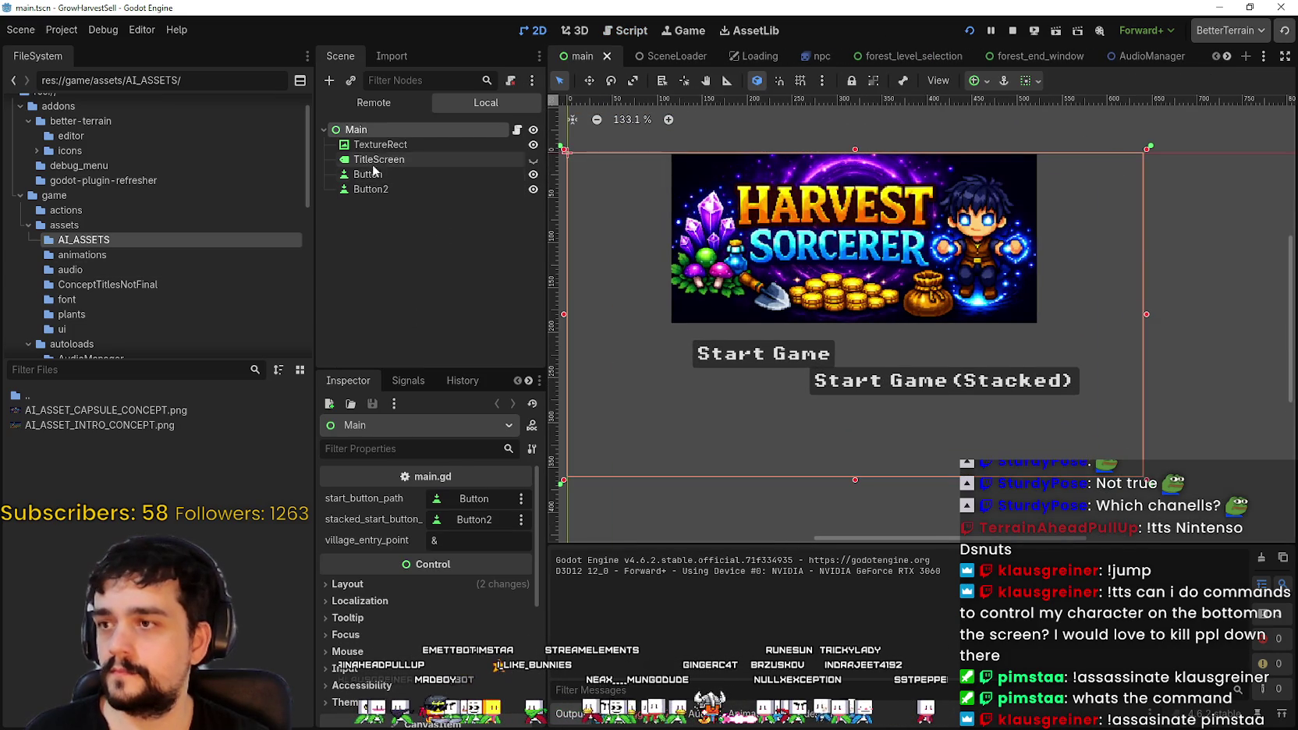
pyautogui.click(414, 160)
pyautogui.click(412, 146)
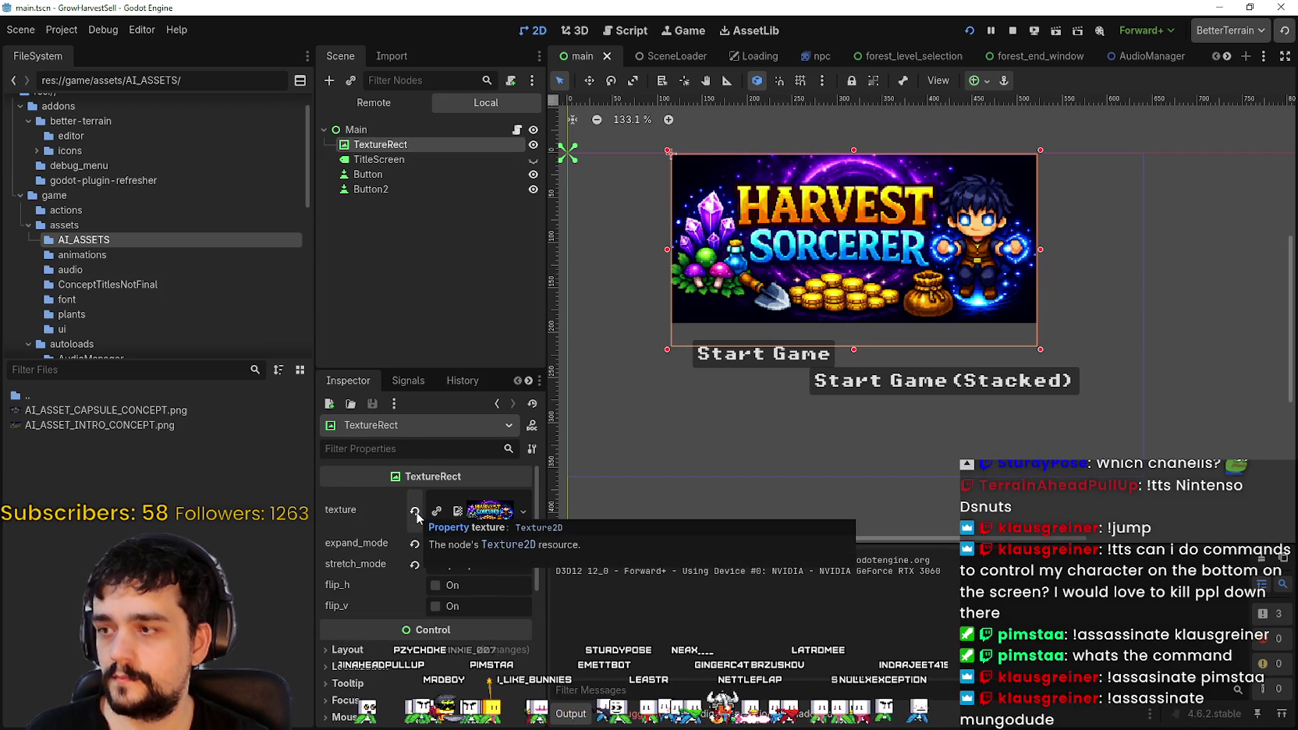
pyautogui.click(456, 513)
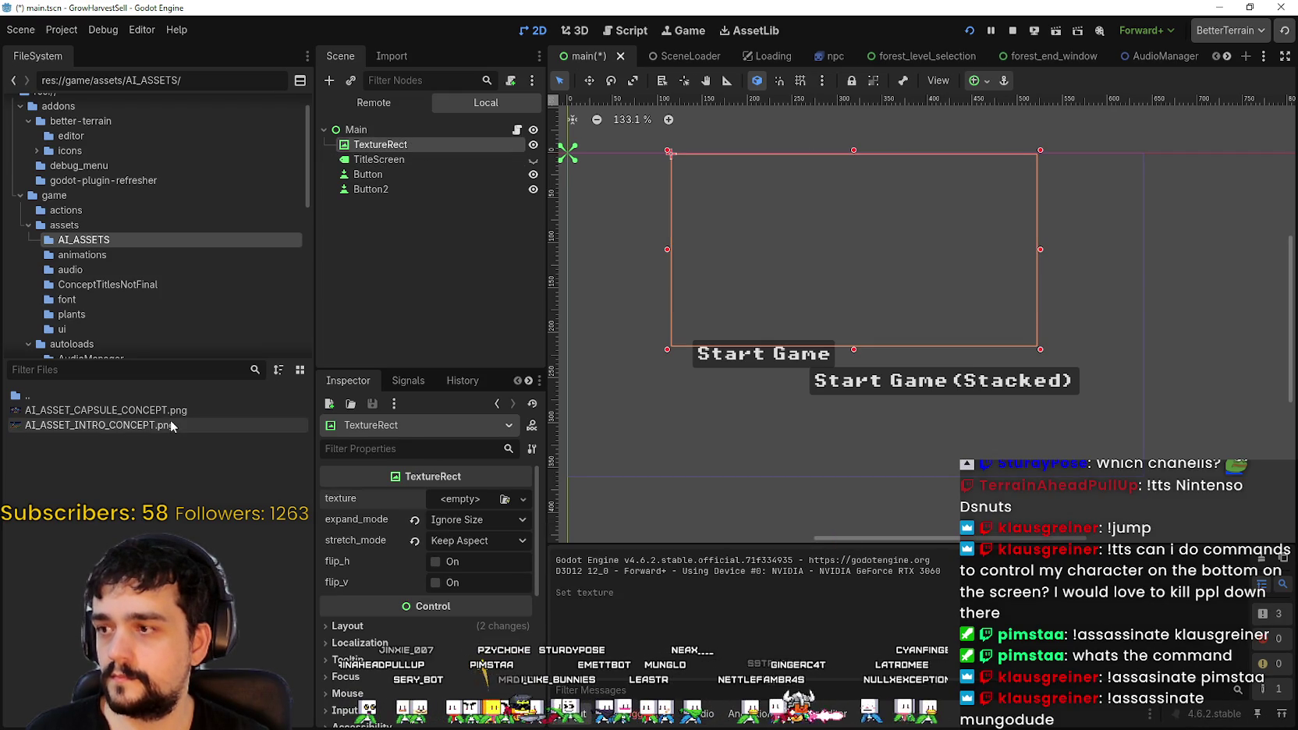
pyautogui.moveTo(322, 434)
pyautogui.mouseDown()
pyautogui.moveTo(470, 472)
pyautogui.moveTo(465, 511)
pyautogui.mouseUp()
pyautogui.scroll(5, 836, 226)
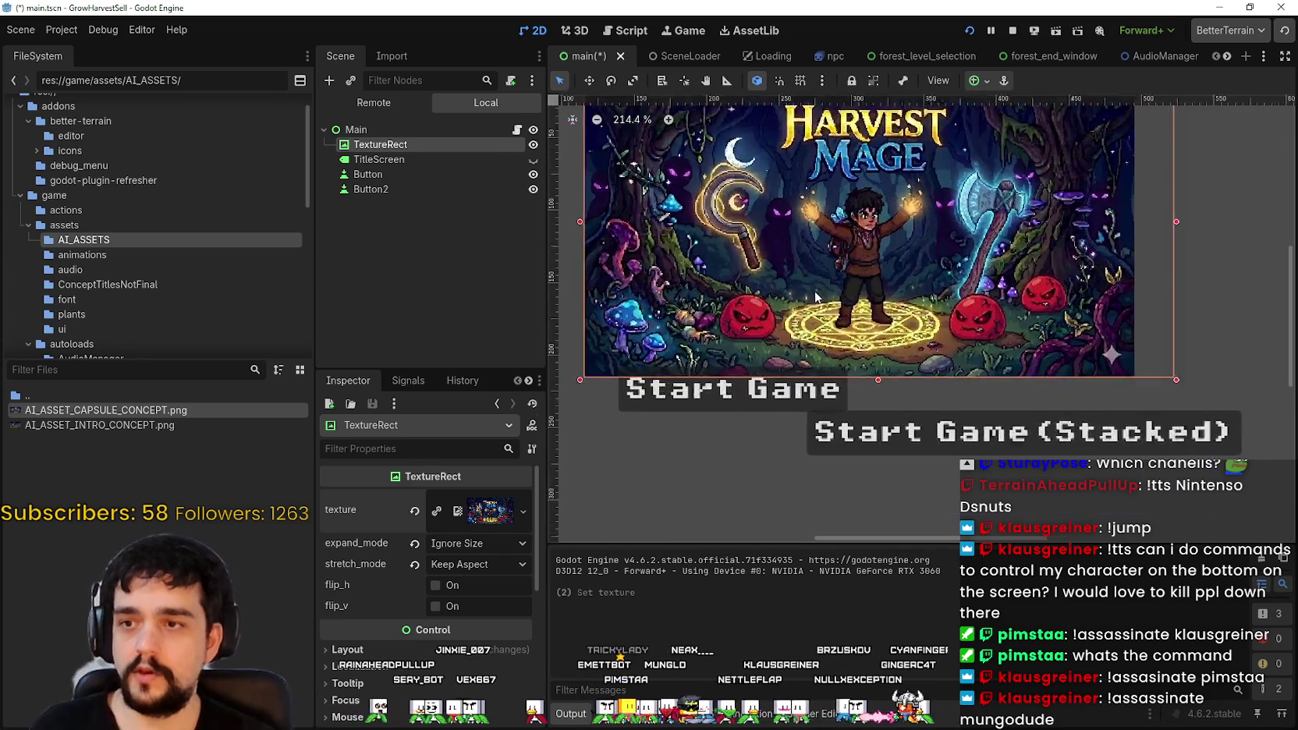
pyautogui.scroll(-4, 832, 312)
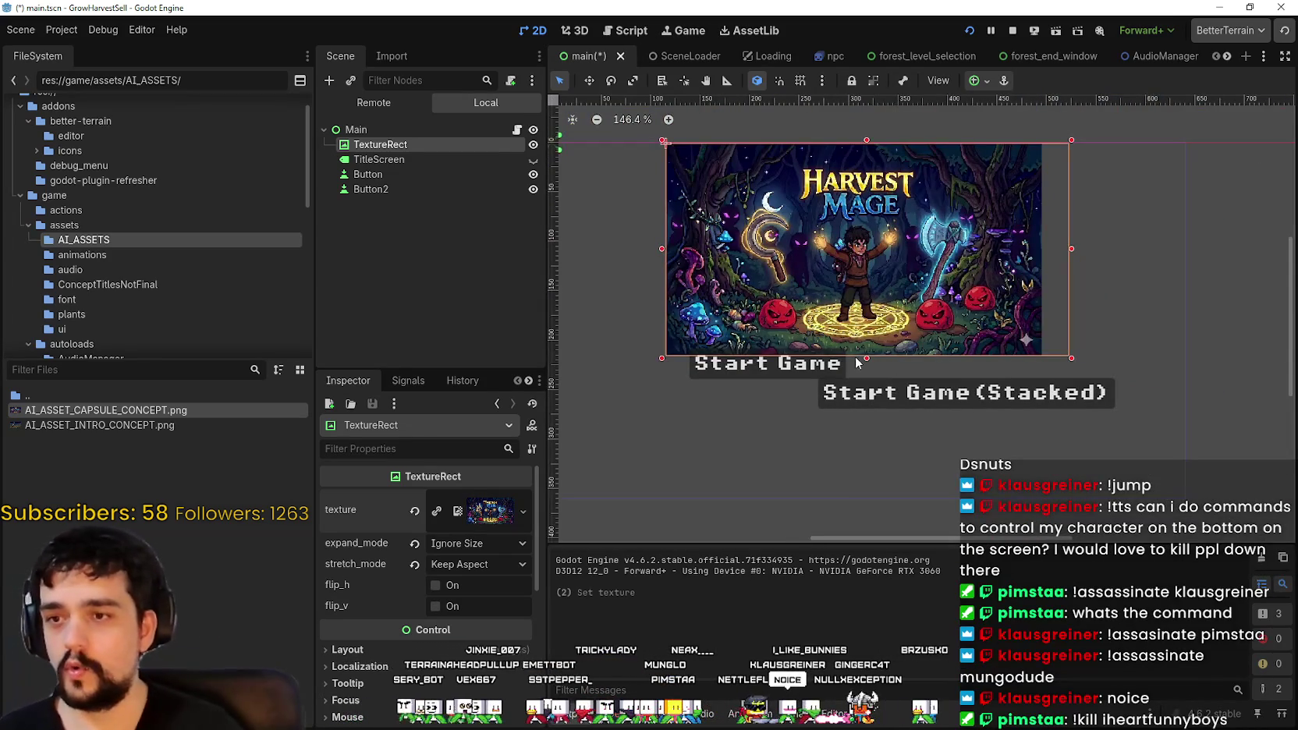
pyautogui.click(450, 561)
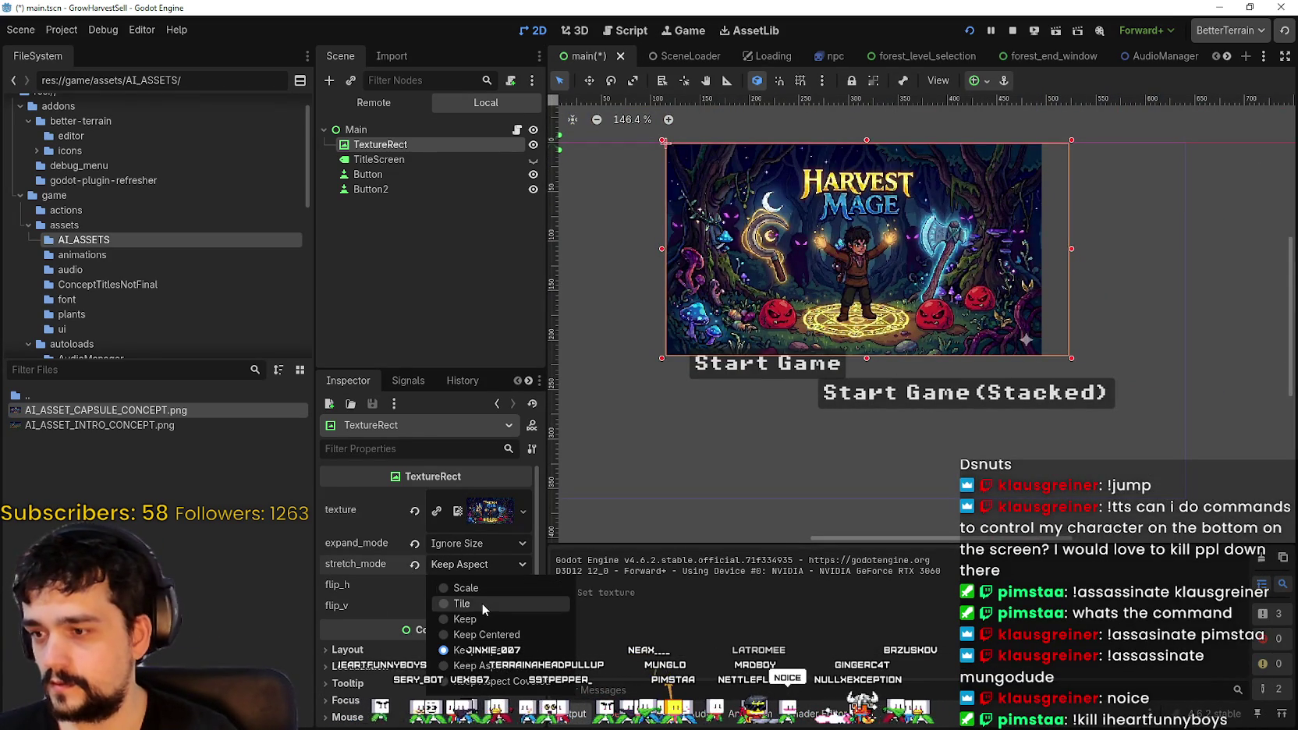
pyautogui.click(489, 590)
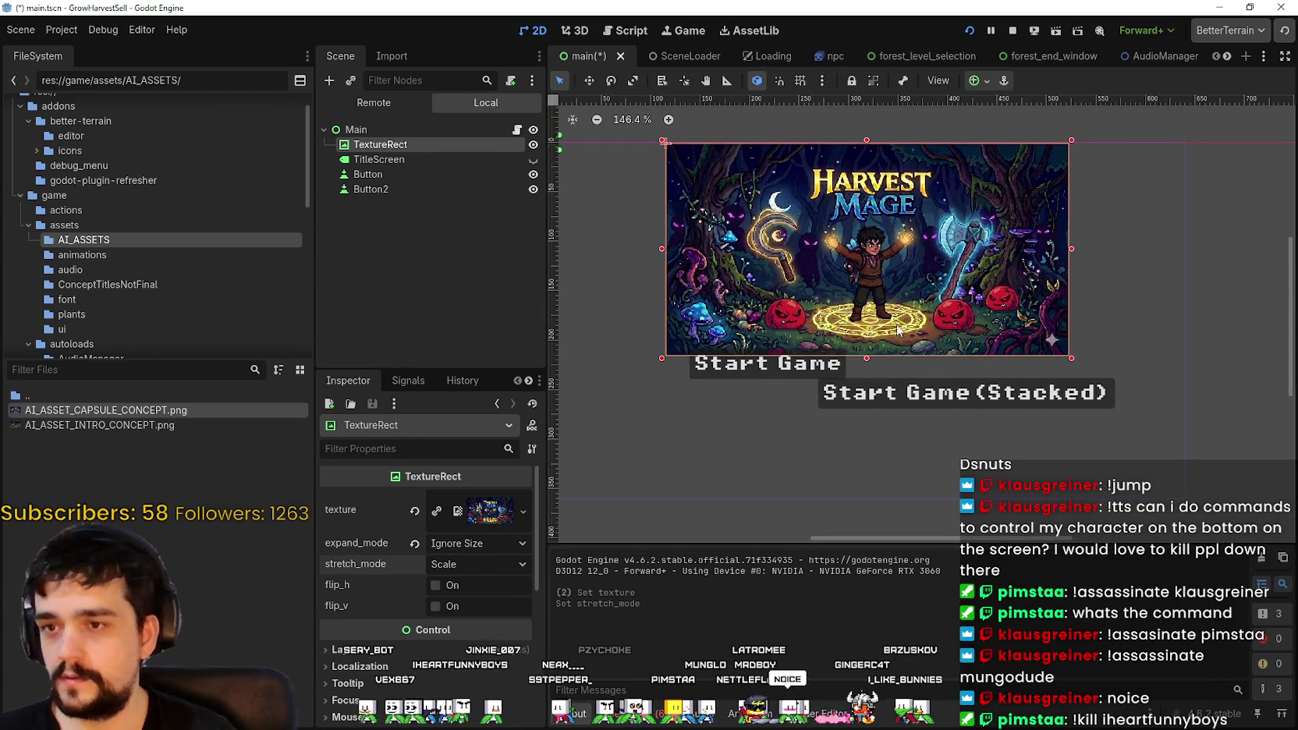
# Step: Shrink the title image frame to 176 high and try showing it at native size
pyautogui.moveTo(866, 356); pyautogui.dragTo(866, 320)
pyautogui.click(490, 543)
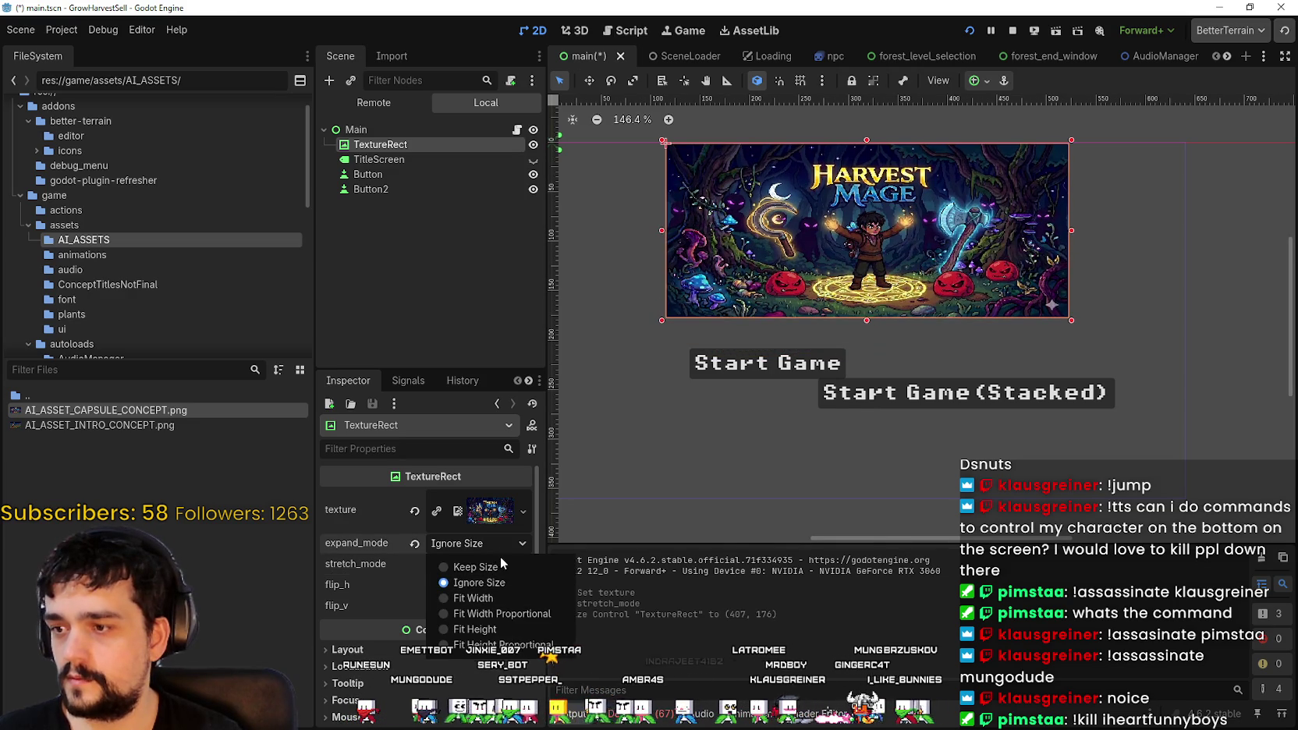
pyautogui.click(500, 567)
pyautogui.scroll(-5, 984, 395)
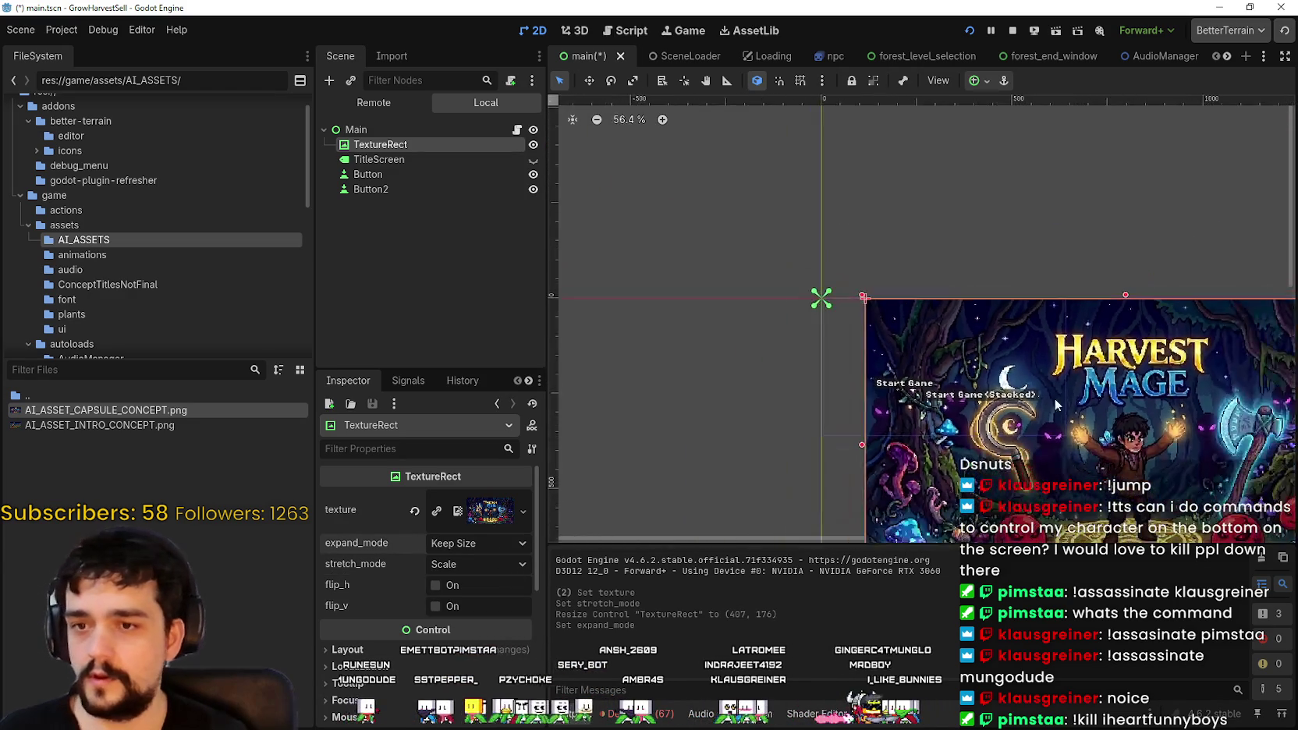
pyautogui.scroll(-4, 985, 395)
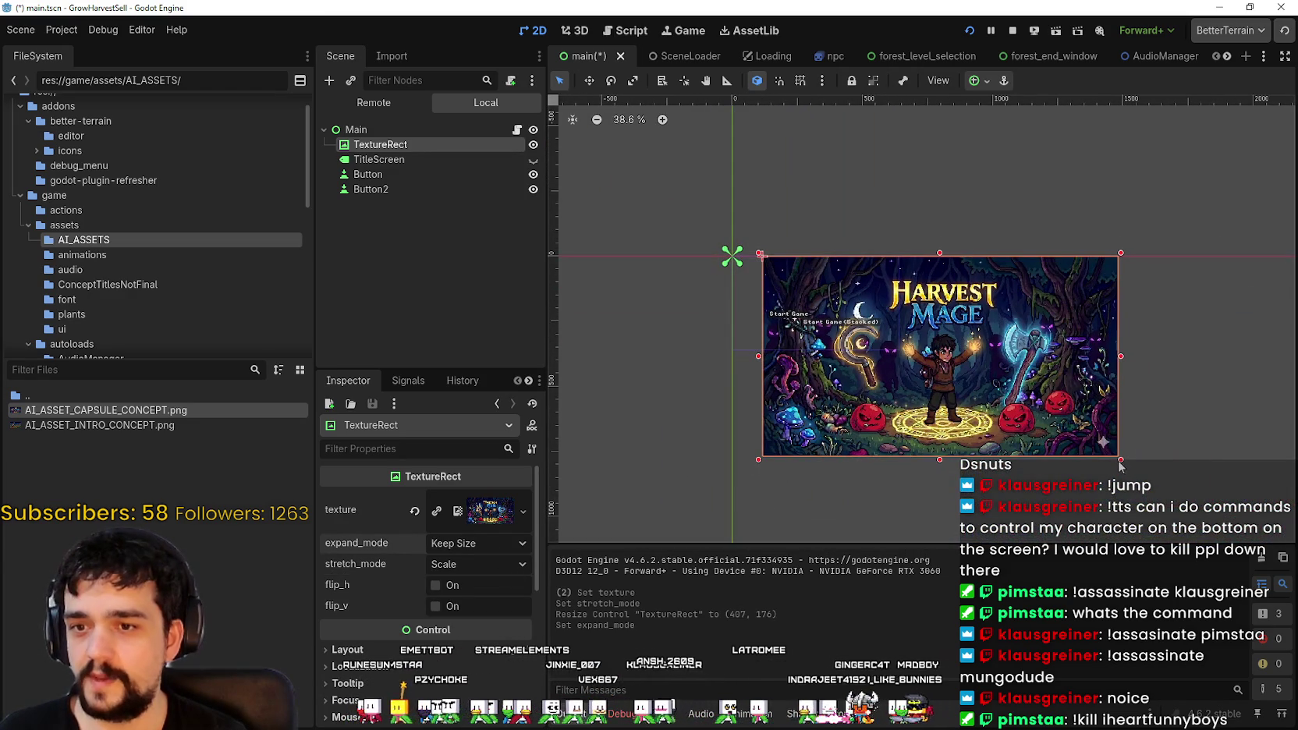
pyautogui.scroll(5, 1070, 415)
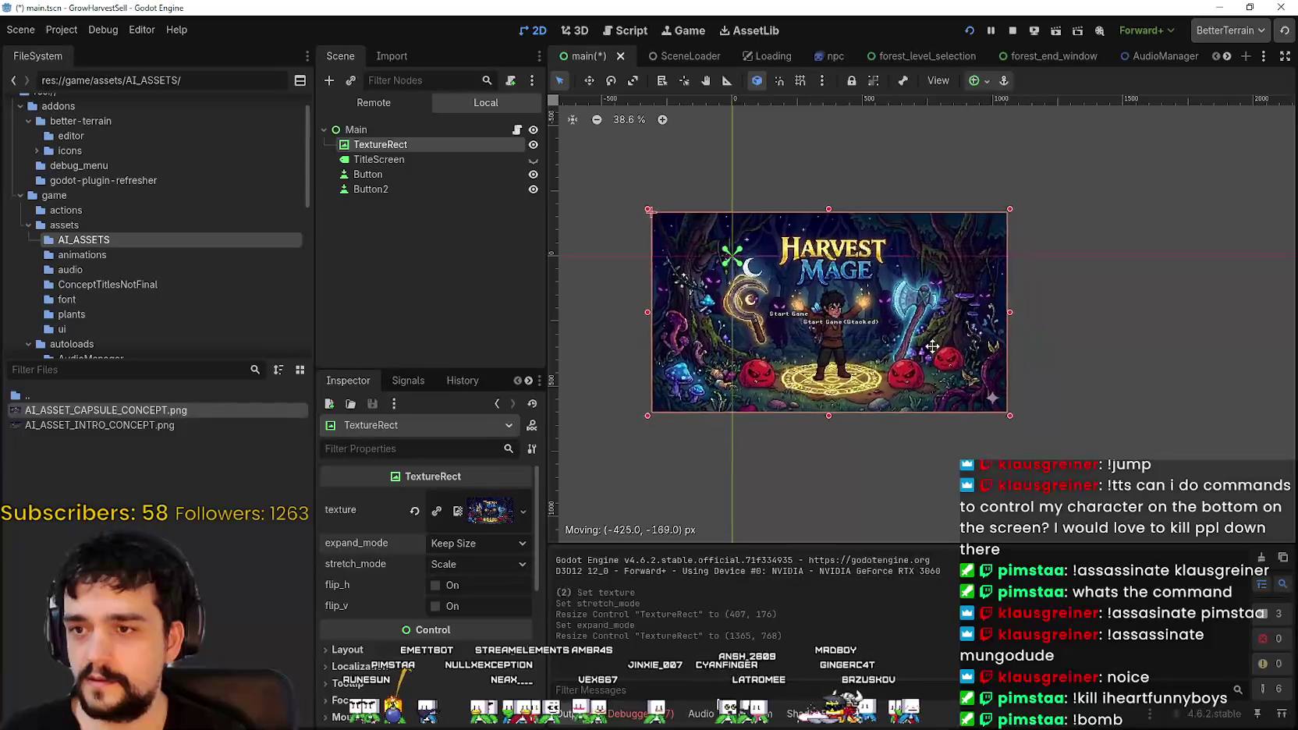
pyautogui.scroll(2, 903, 316)
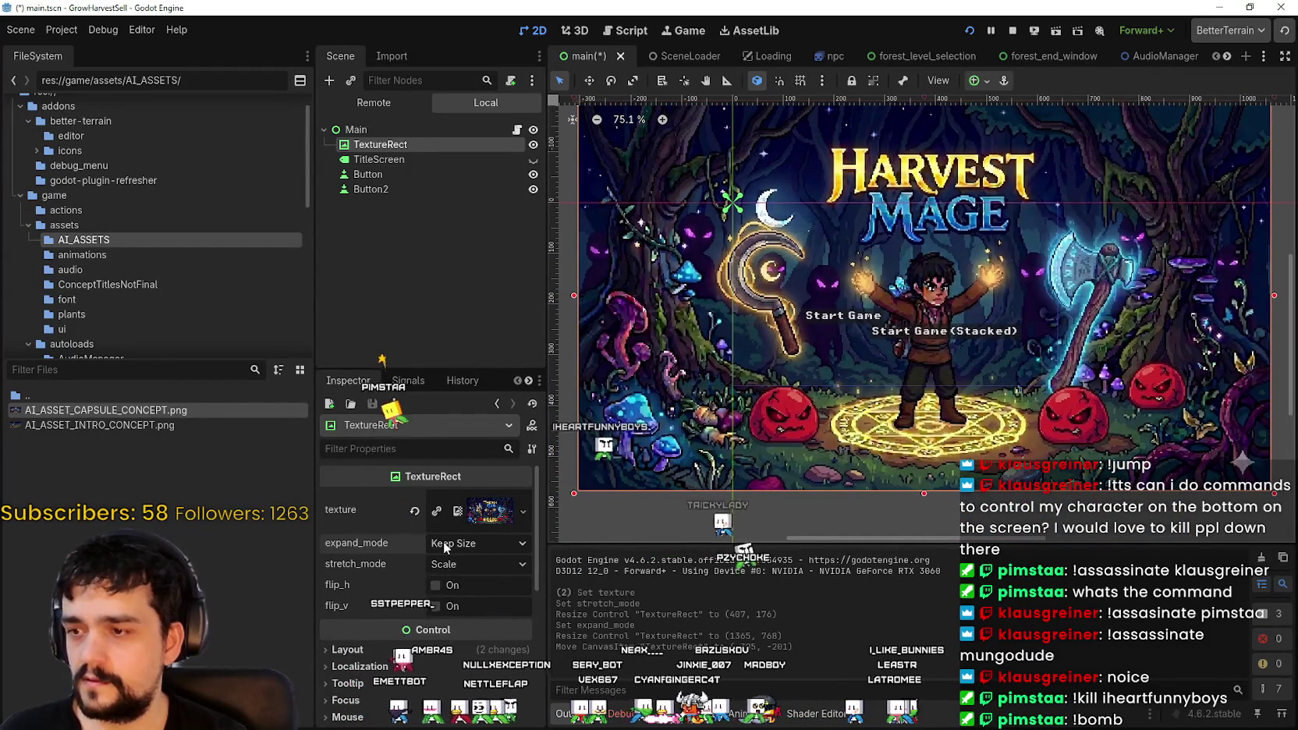
# Step: Set expand_mode to Ignore Size and stretch_mode to Keep Centered, then shrink the frame
pyautogui.click(443, 542)
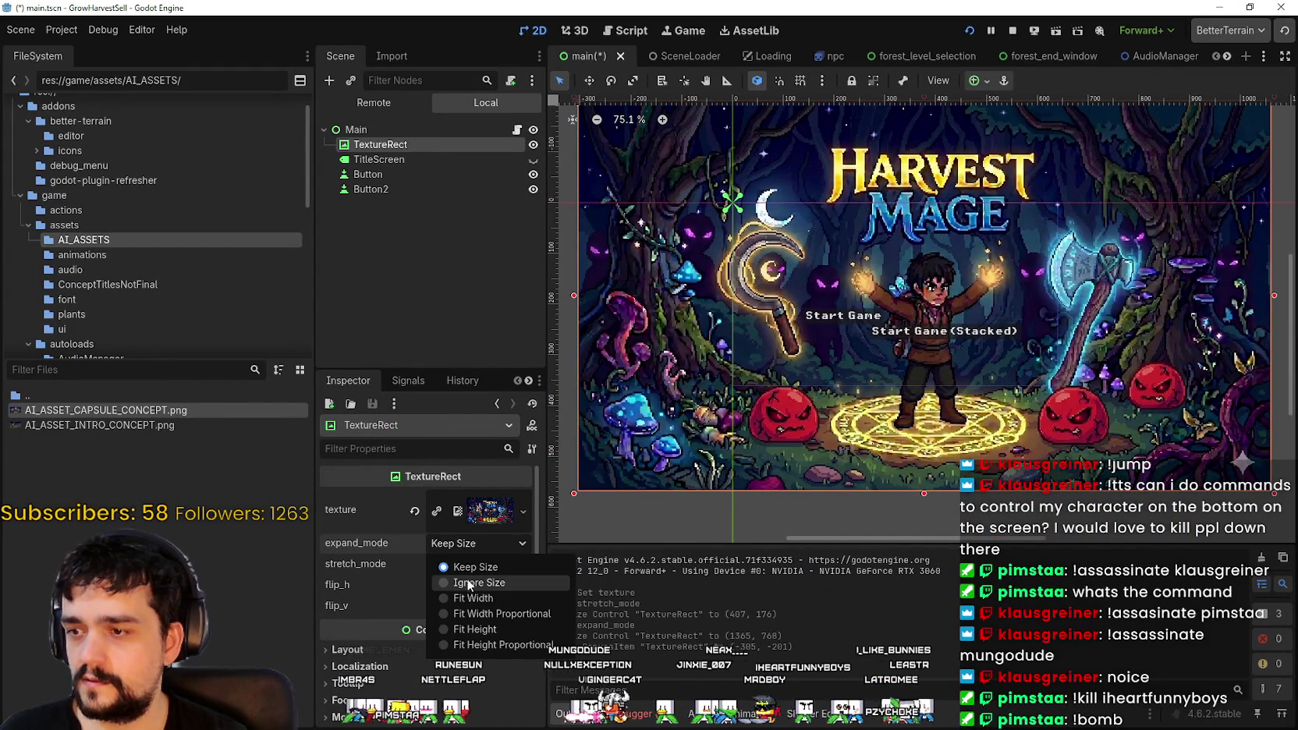
pyautogui.click(474, 543)
pyautogui.click(473, 563)
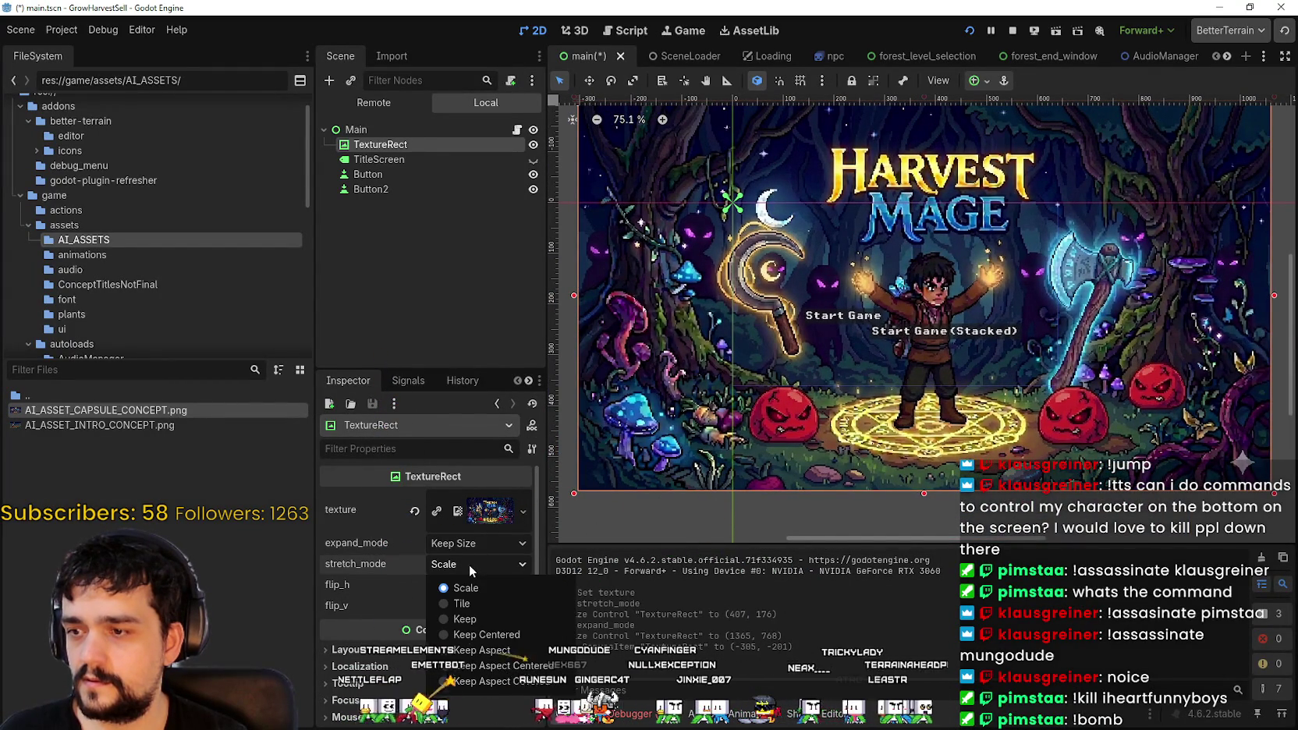
pyautogui.click(472, 543)
pyautogui.click(474, 544)
pyautogui.click(485, 584)
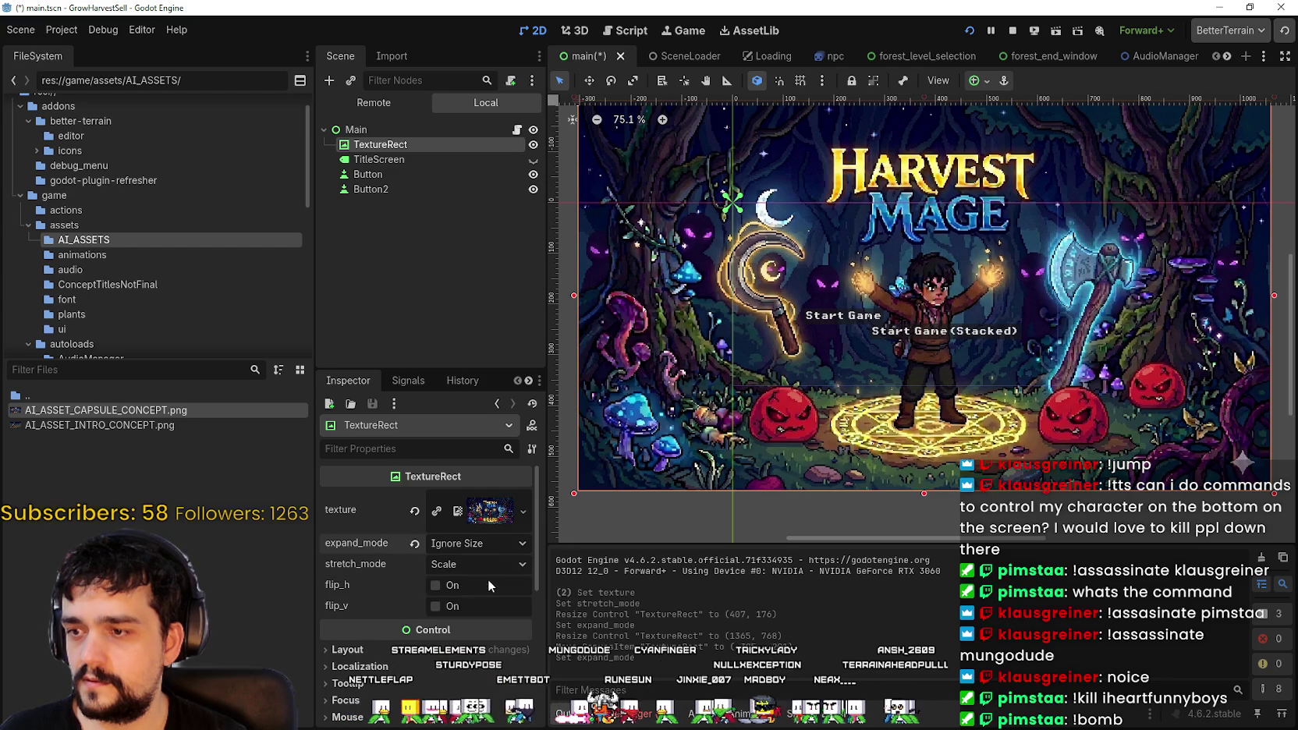
pyautogui.click(486, 565)
pyautogui.click(483, 634)
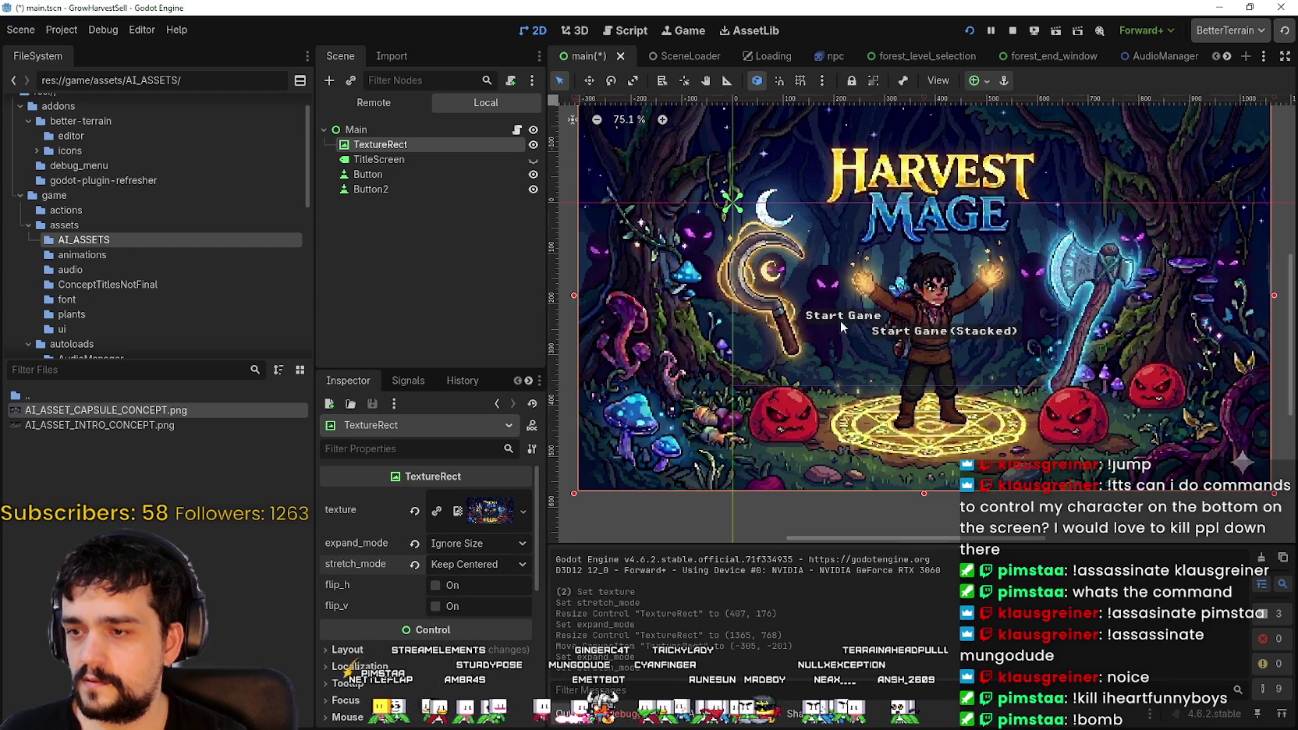
pyautogui.scroll(-2, 940, 262)
pyautogui.moveTo(1220, 459)
pyautogui.mouseDown()
pyautogui.moveTo(1060, 448)
pyautogui.moveTo(1100, 443)
pyautogui.mouseUp()
# Step: Set the title TextureRect's stretch_mode to Keep Aspect and expand_mode to Ignore Size
pyautogui.click(487, 564)
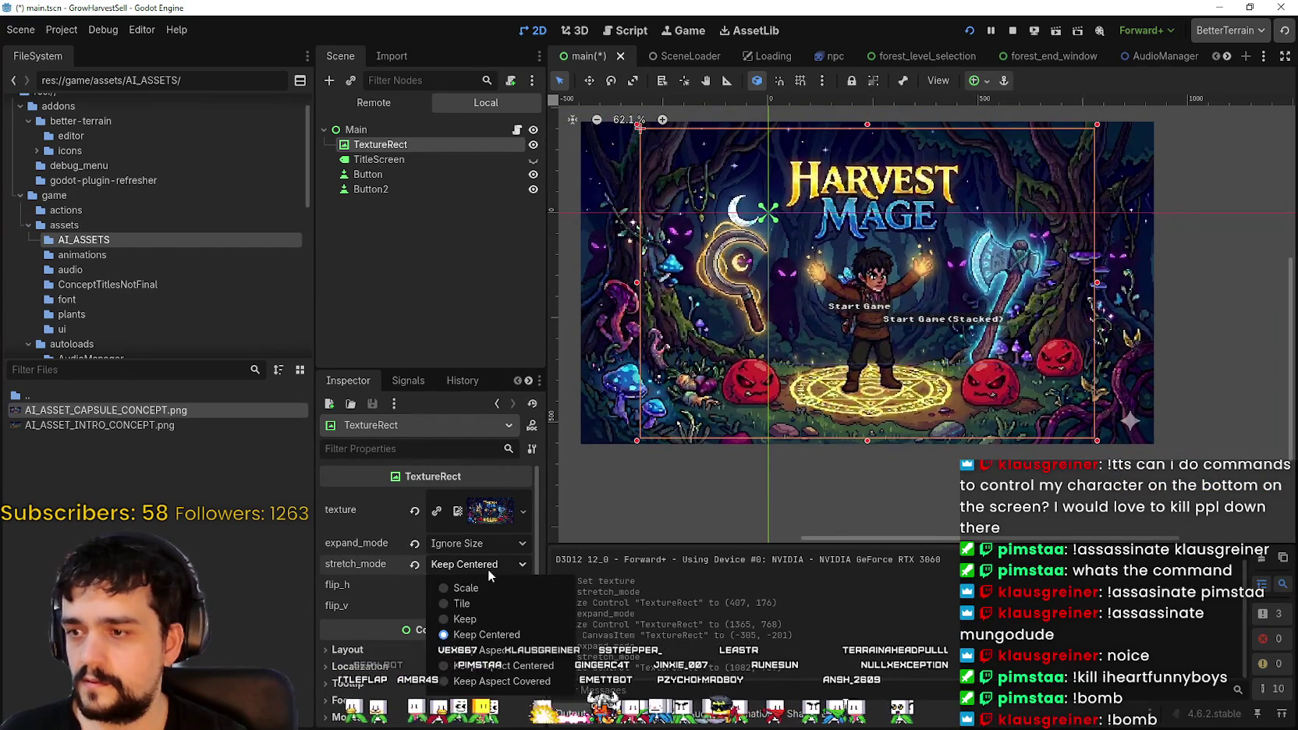
pyautogui.click(480, 587)
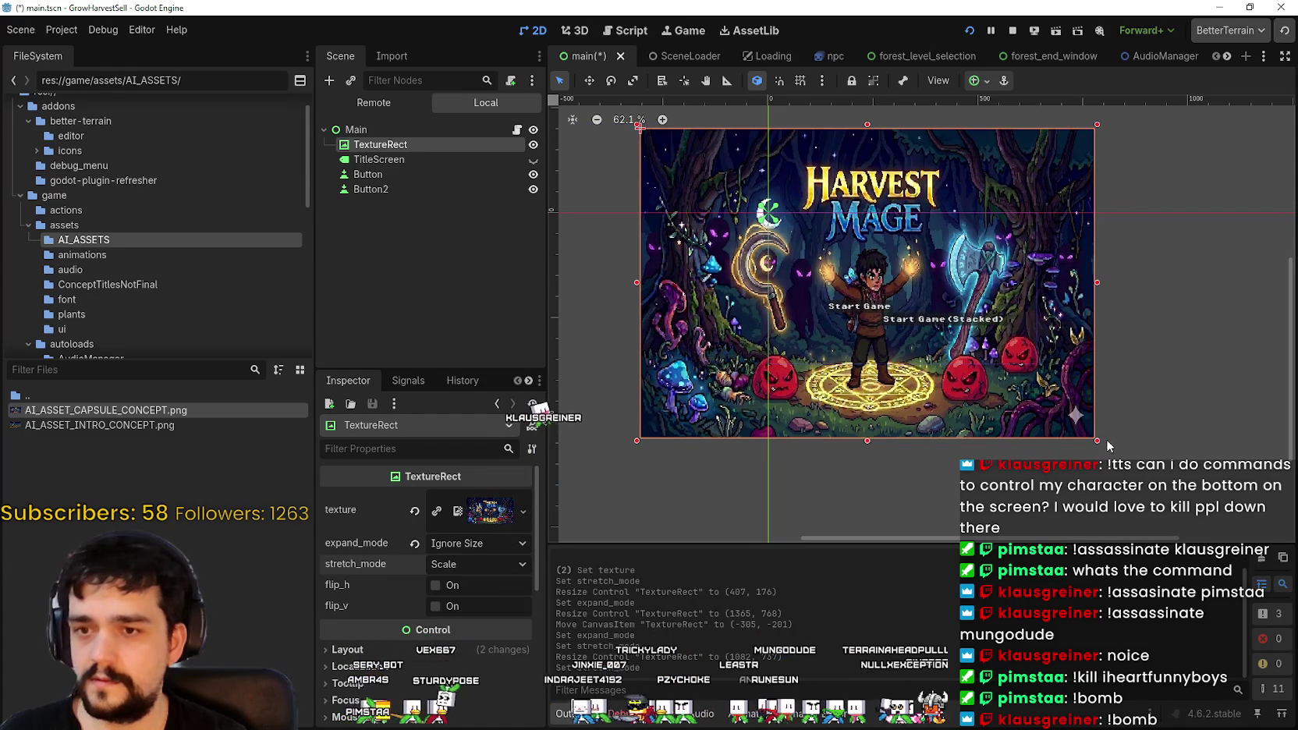
pyautogui.moveTo(1106, 439)
pyautogui.mouseDown()
pyautogui.moveTo(1014, 422)
pyautogui.moveTo(811, 421)
pyautogui.moveTo(1059, 335)
pyautogui.mouseUp()
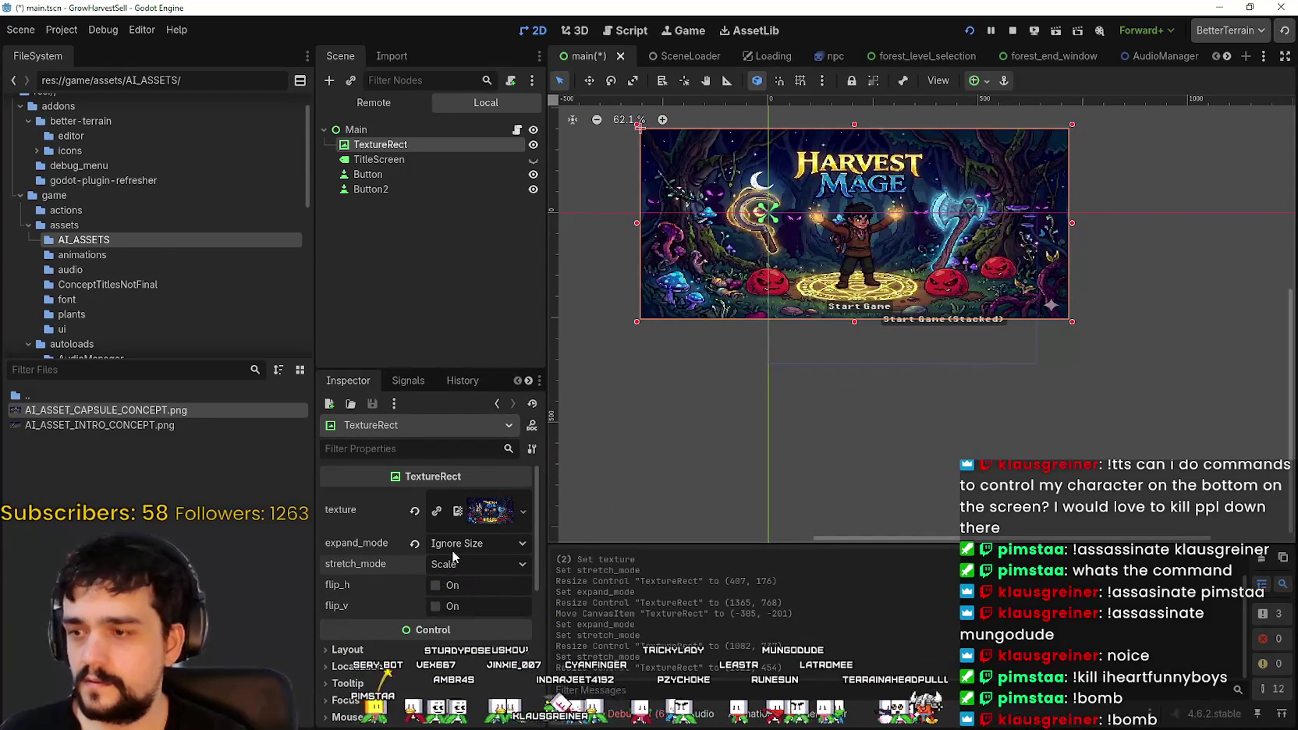
pyautogui.click(454, 546)
pyautogui.click(496, 568)
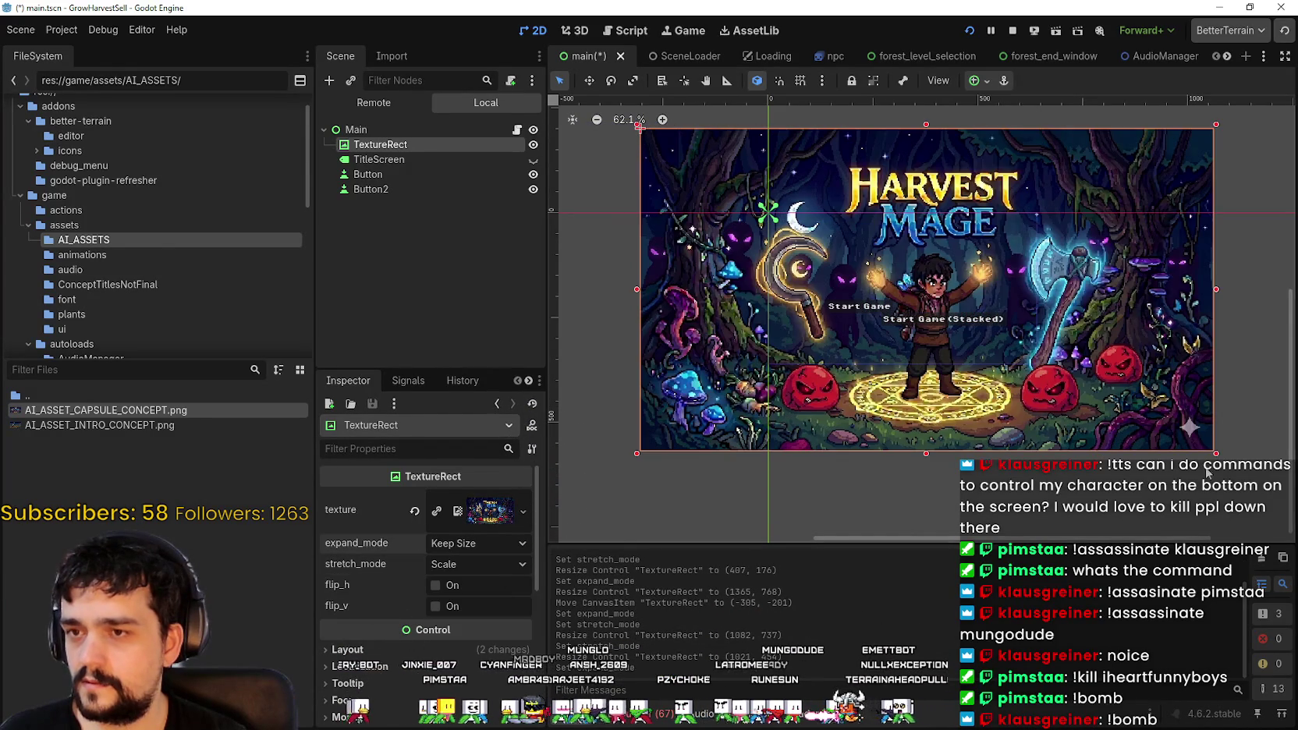
pyautogui.click(487, 561)
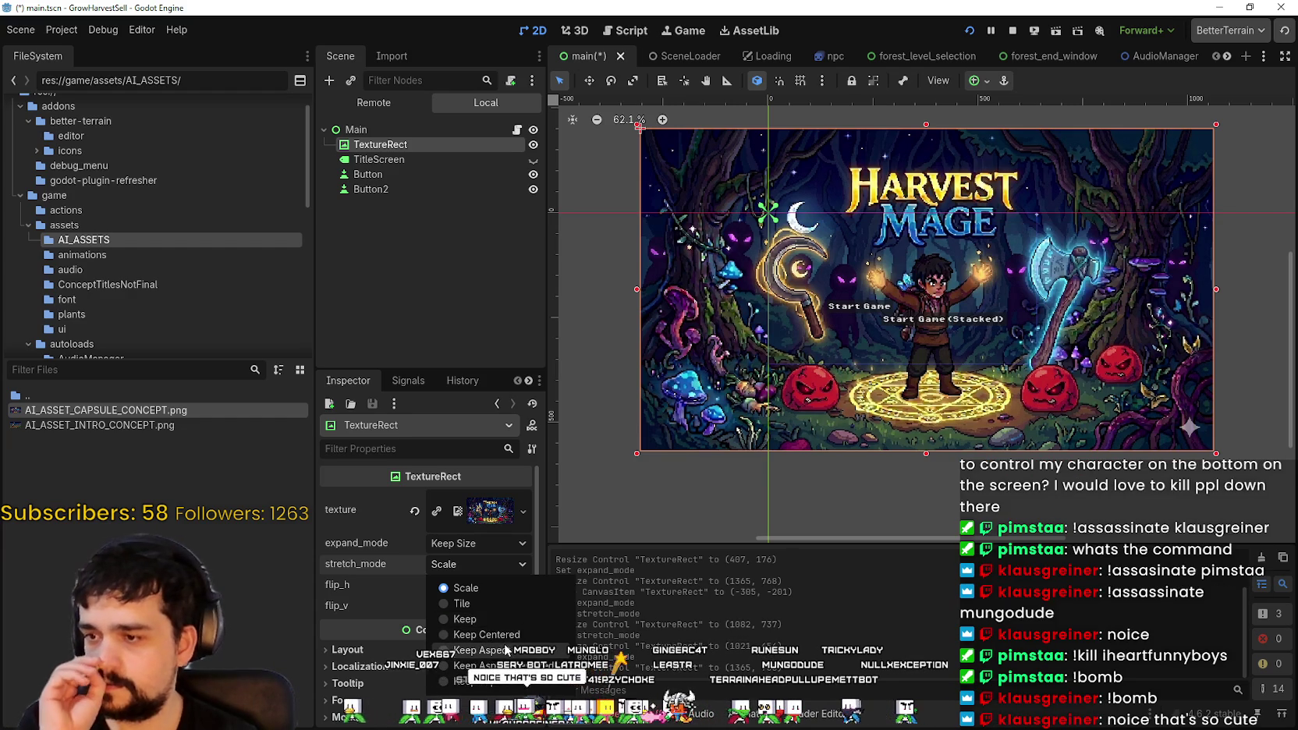
pyautogui.click(514, 651)
pyautogui.click(477, 543)
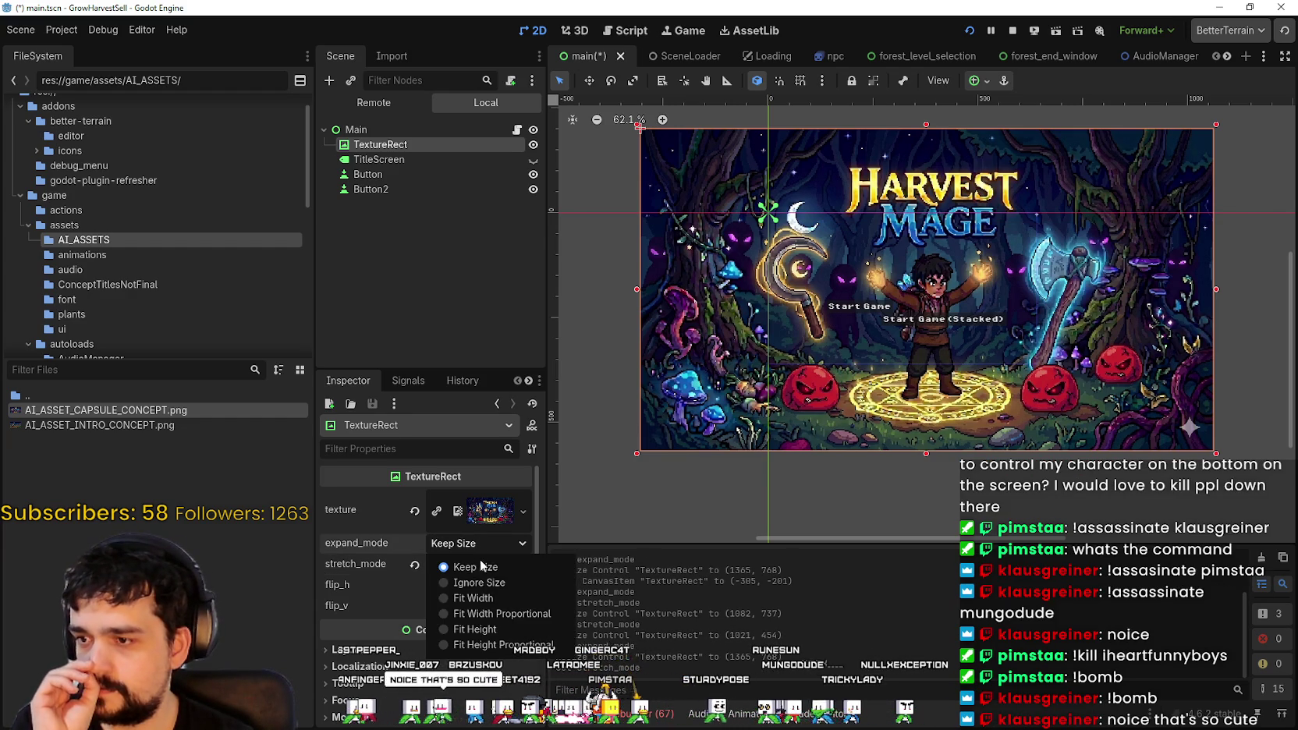
pyautogui.click(484, 586)
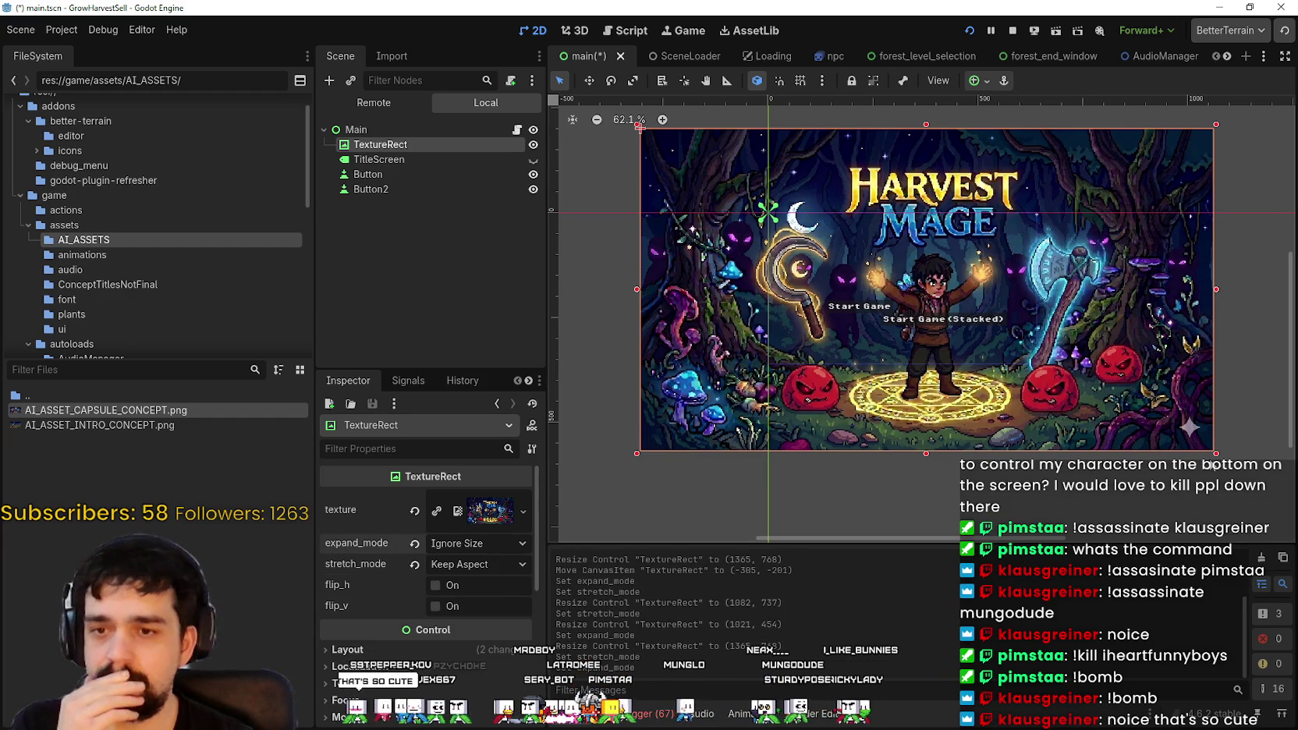
# Step: Resize the background image from its edges and corners and move it into place
pyautogui.moveTo(639, 127); pyautogui.dragTo(673, 122)
pyautogui.moveTo(857, 178); pyautogui.dragTo(943, 249)
pyautogui.moveTo(1062, 497)
pyautogui.mouseDown()
pyautogui.moveTo(996, 473)
pyautogui.moveTo(1017, 474)
pyautogui.mouseUp()
pyautogui.scroll(4, 968, 287)
pyautogui.moveTo(1019, 262); pyautogui.dragTo(1073, 276)
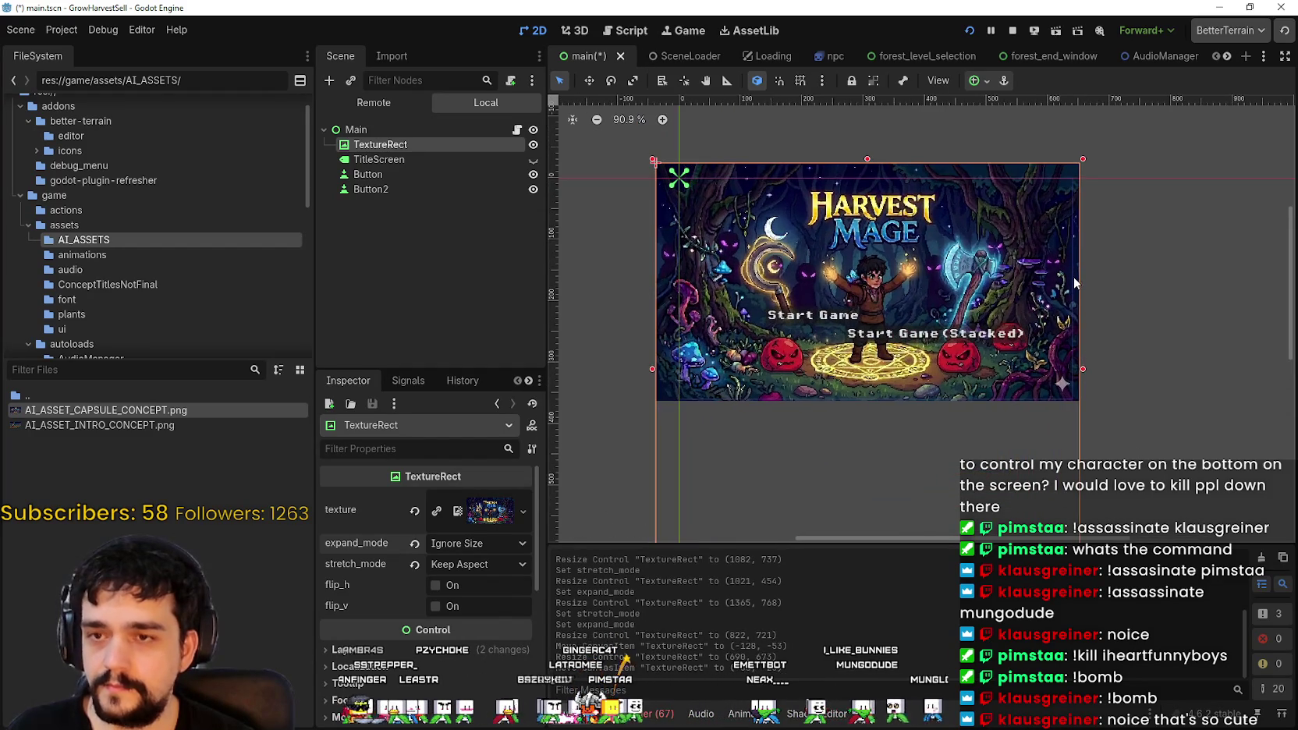
pyautogui.moveTo(1081, 367); pyautogui.dragTo(1075, 369)
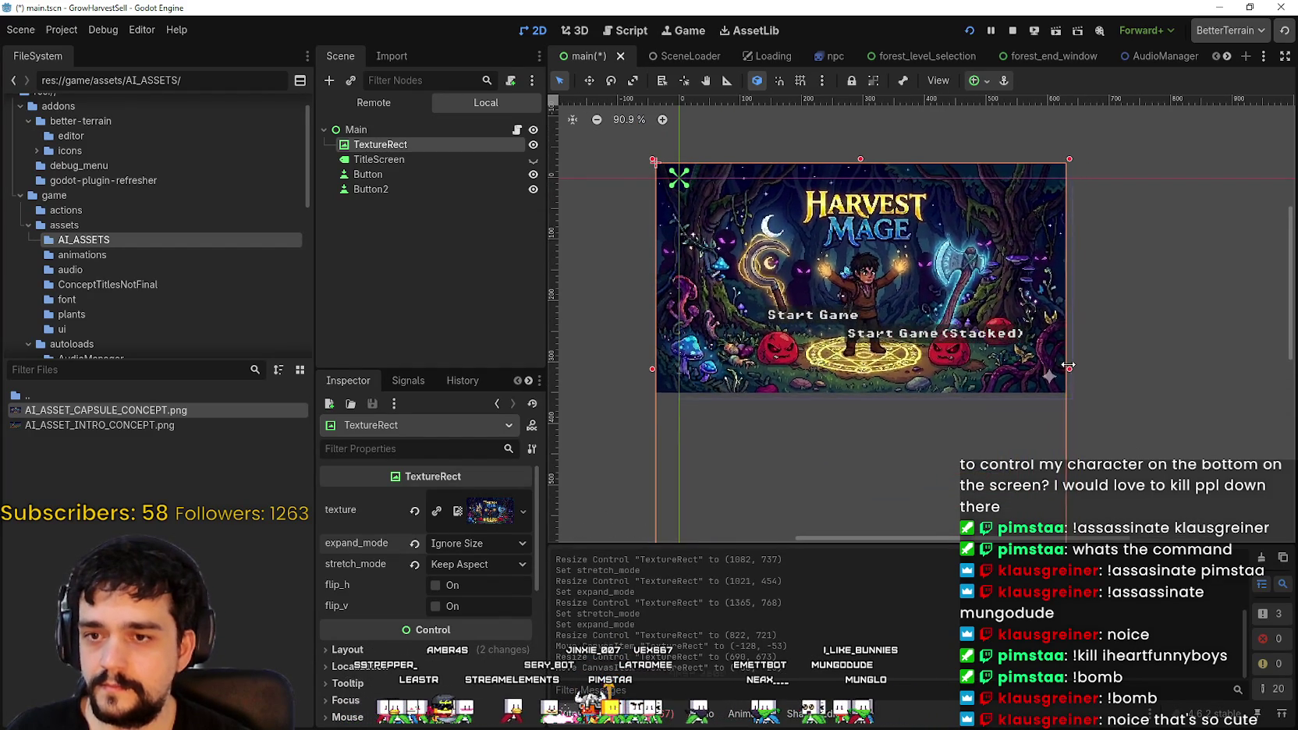
pyautogui.scroll(2, 996, 246)
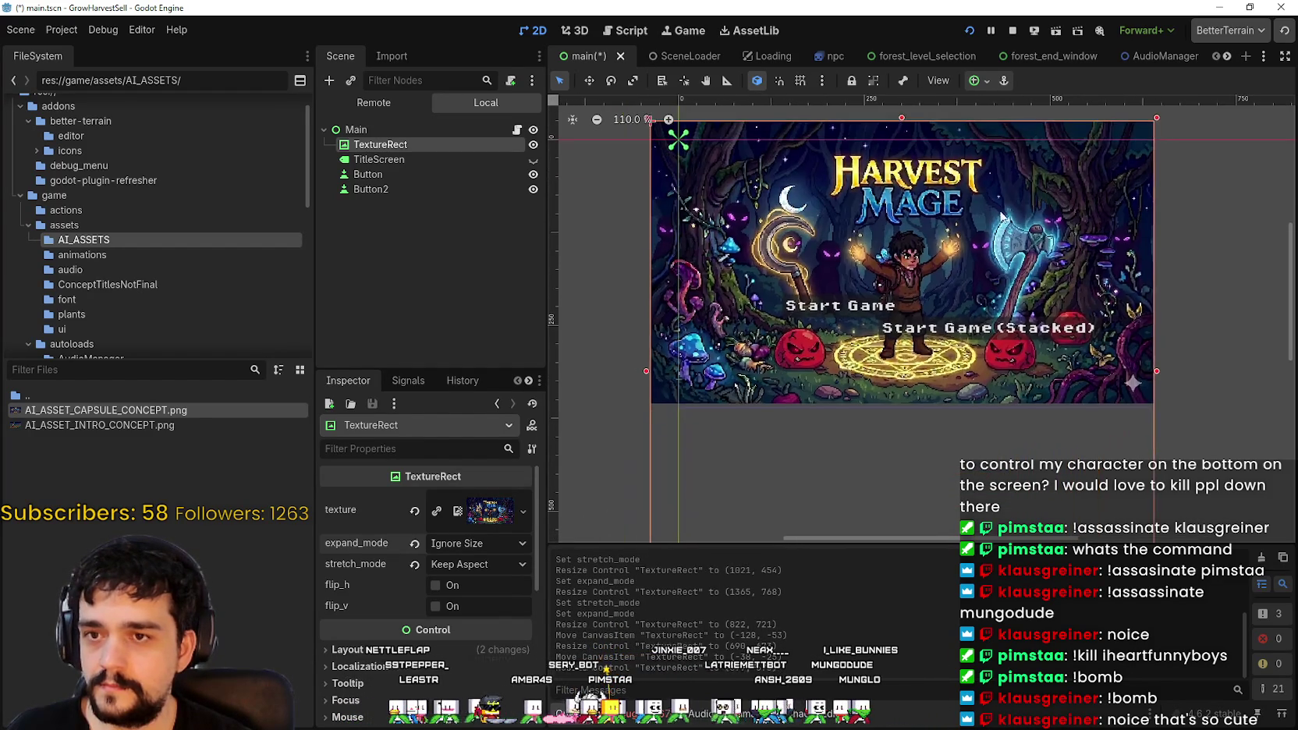
pyautogui.moveTo(981, 220); pyautogui.dragTo(1018, 243)
pyautogui.scroll(-3, 1156, 505)
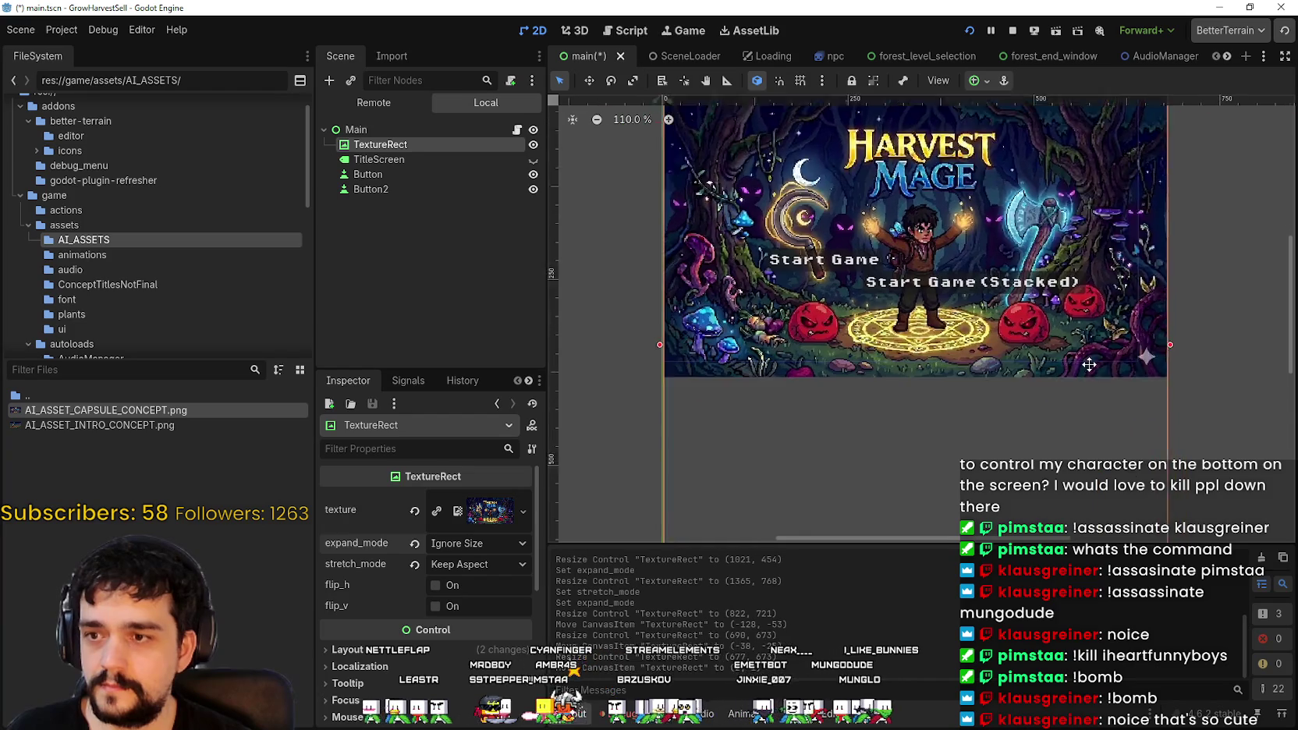
pyautogui.moveTo(1135, 513); pyautogui.dragTo(1105, 500)
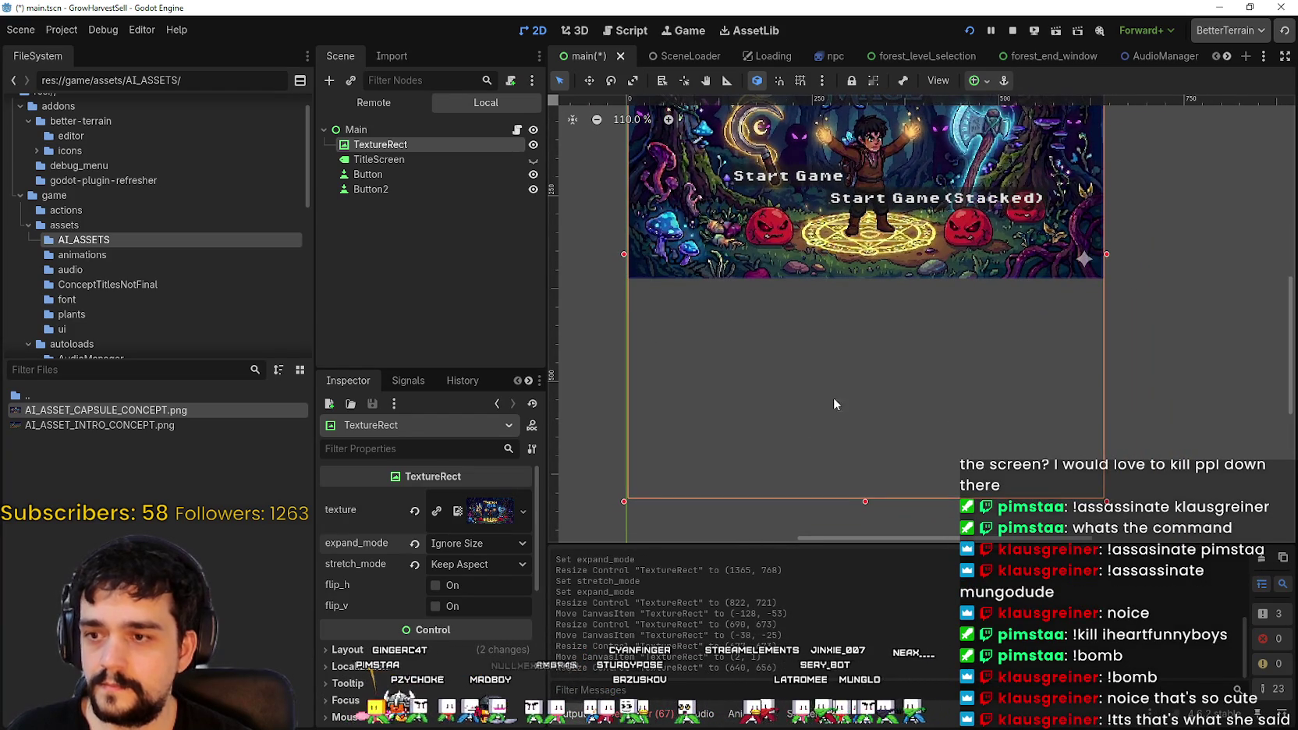
# Step: Raise the background's bottom edge to fit the Harvest Mage artwork
pyautogui.click(484, 512)
pyautogui.scroll(3, 451, 555)
pyautogui.click(480, 489)
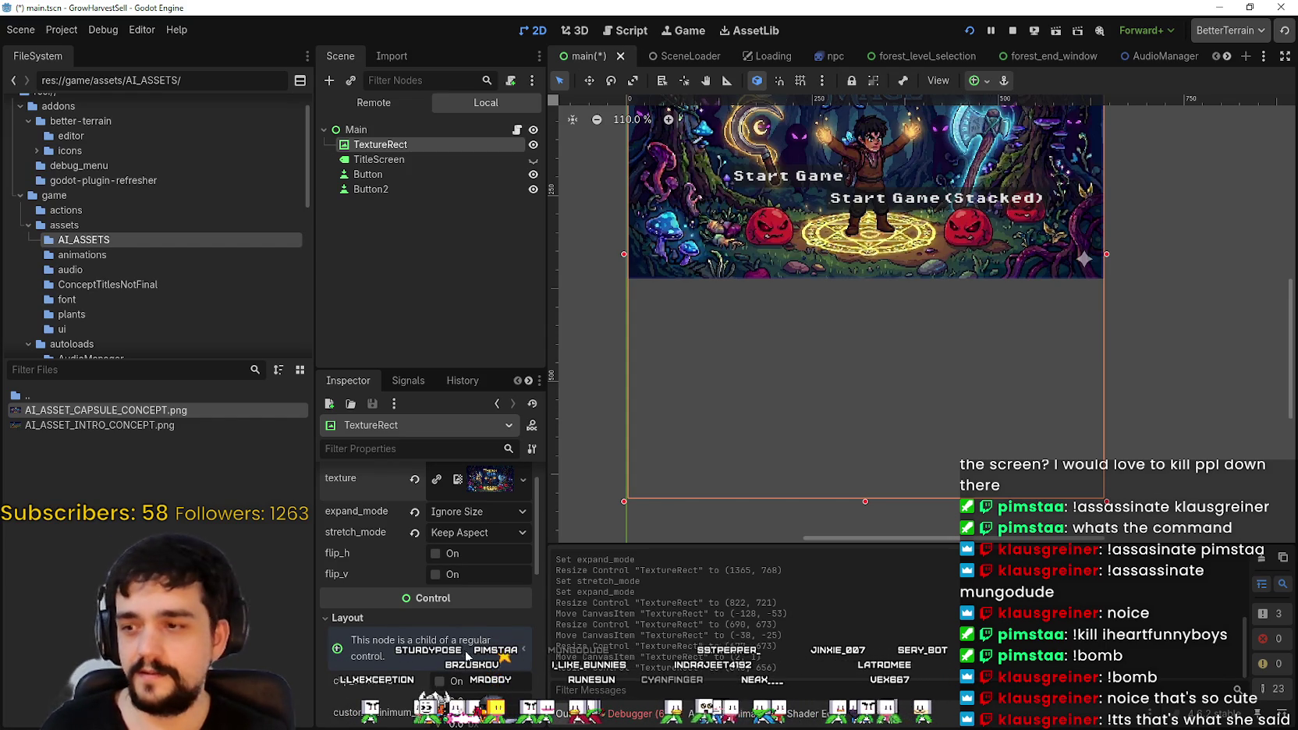
pyautogui.scroll(-3, 475, 625)
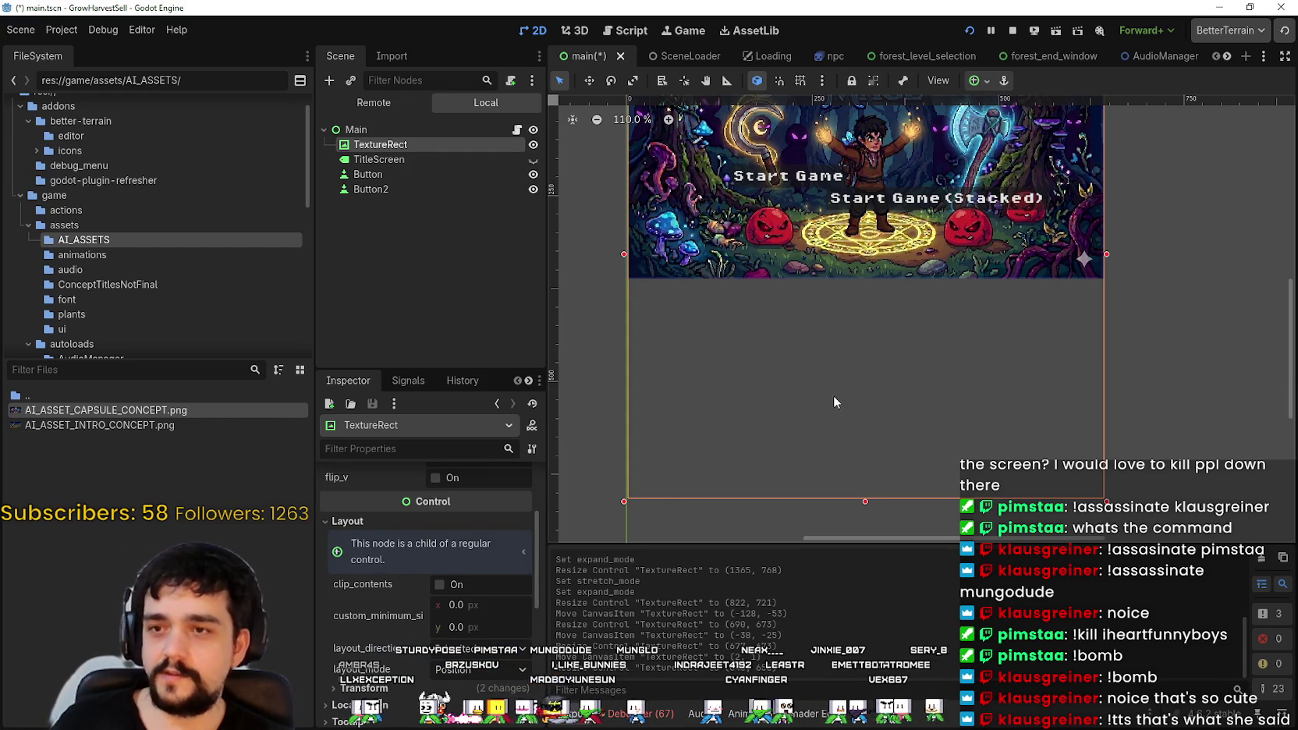
pyautogui.moveTo(865, 508); pyautogui.dragTo(866, 286)
# Step: Set the background's size to 640 × 360 and save main.tscn
pyautogui.scroll(-2, 455, 642)
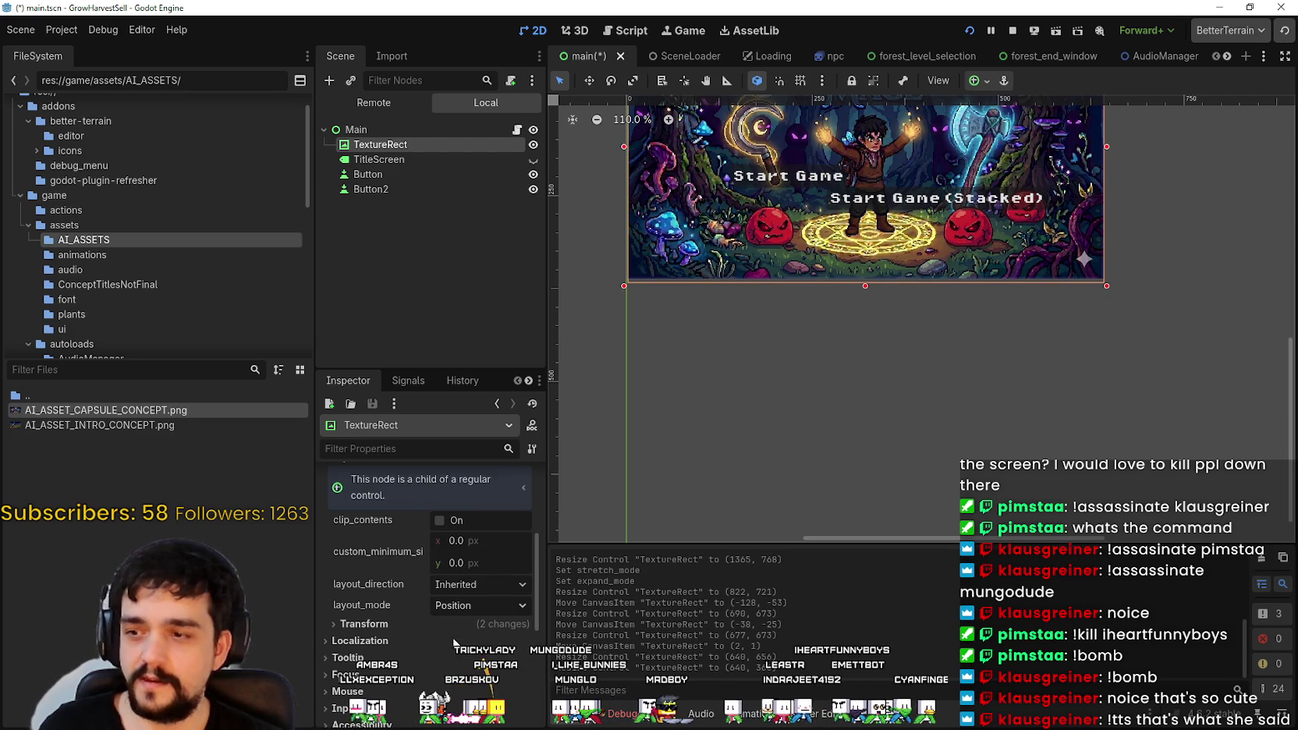
pyautogui.click(454, 629)
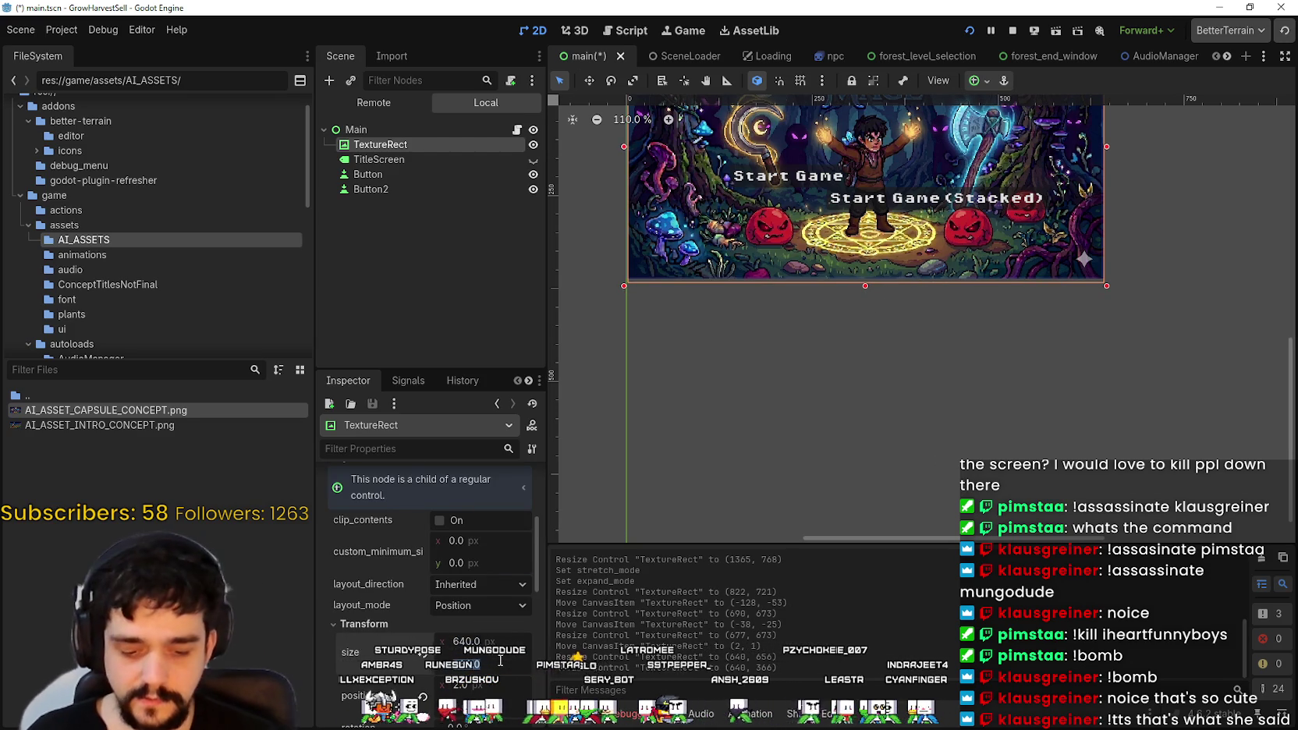
pyautogui.click(61, 30)
pyautogui.click(484, 671)
pyautogui.write('2')
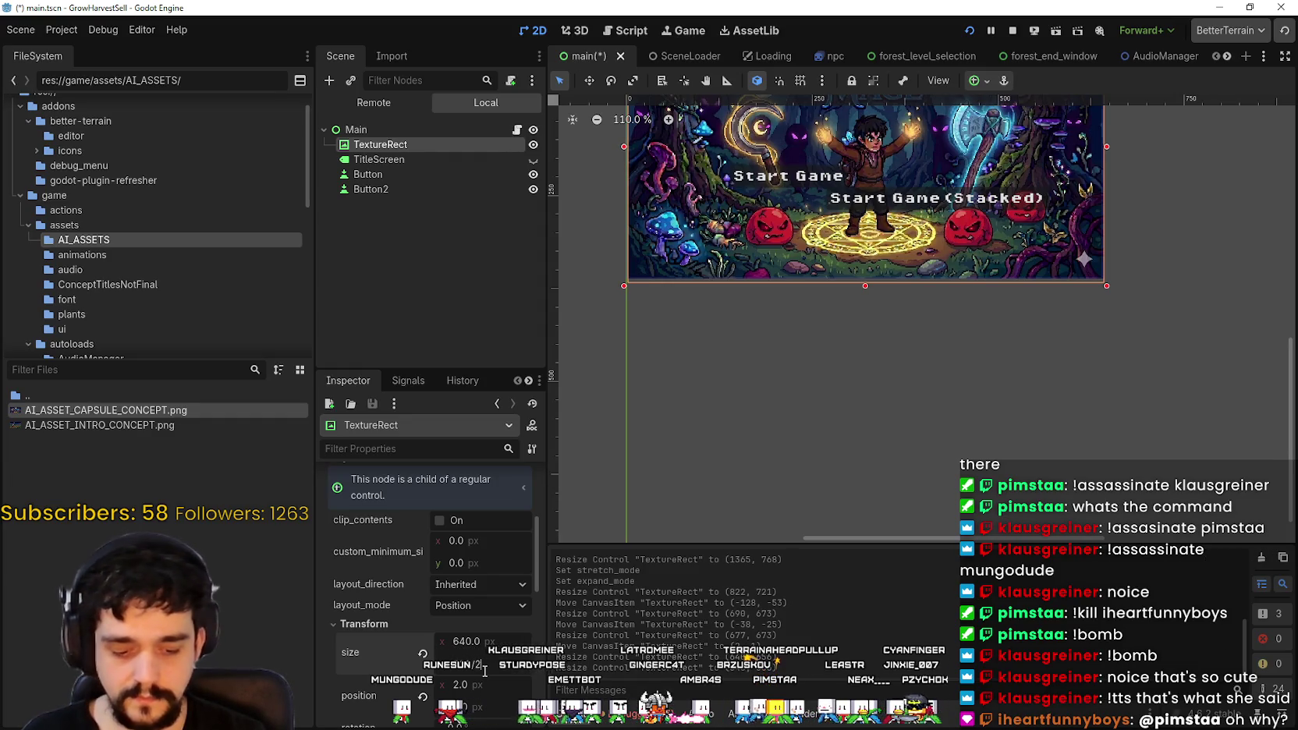
pyautogui.press('Return')
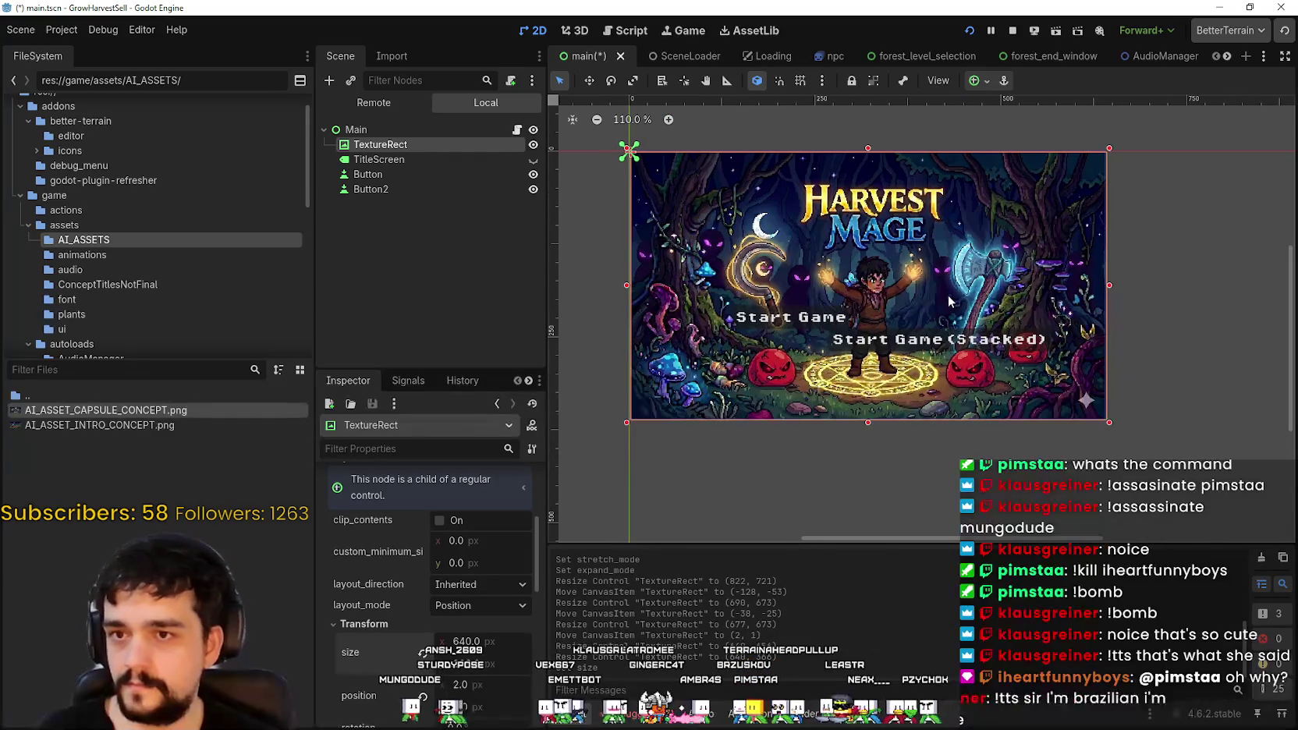
pyautogui.scroll(1, 944, 303)
pyautogui.hotkey('ctrl', 's')
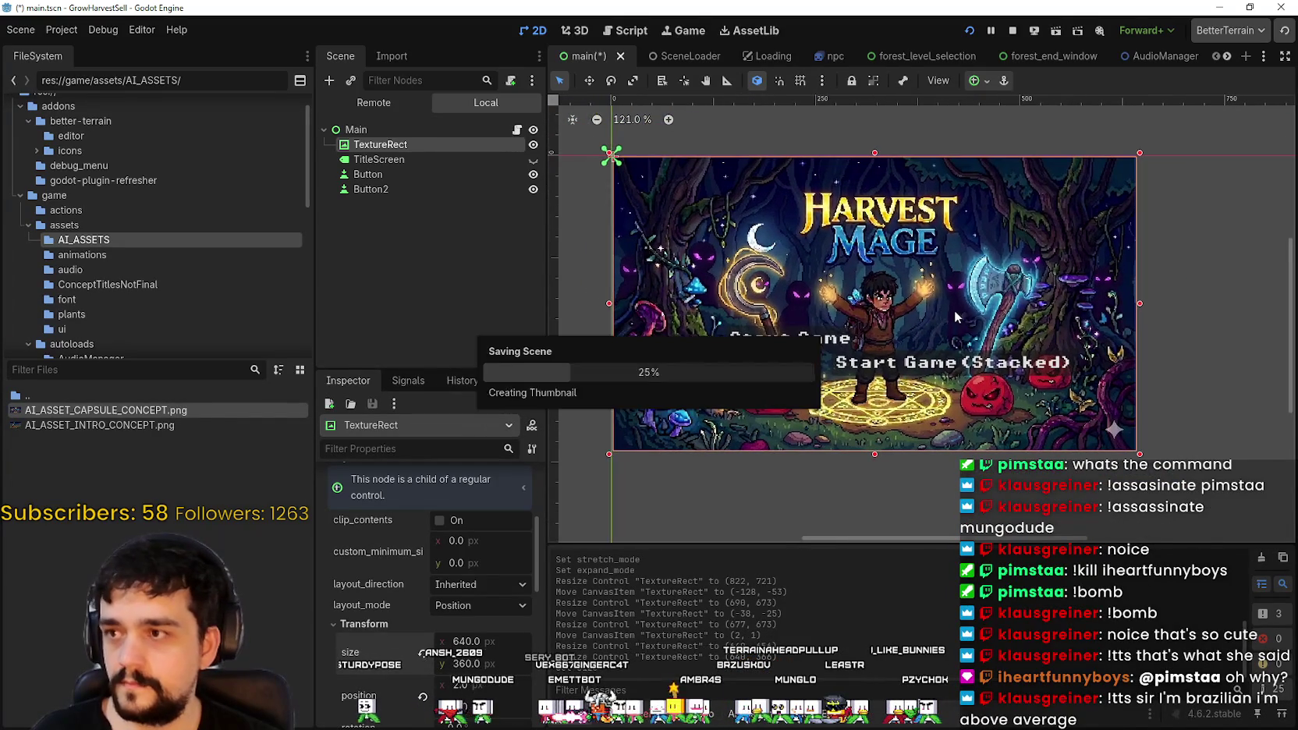
pyautogui.scroll(1, 598, 279)
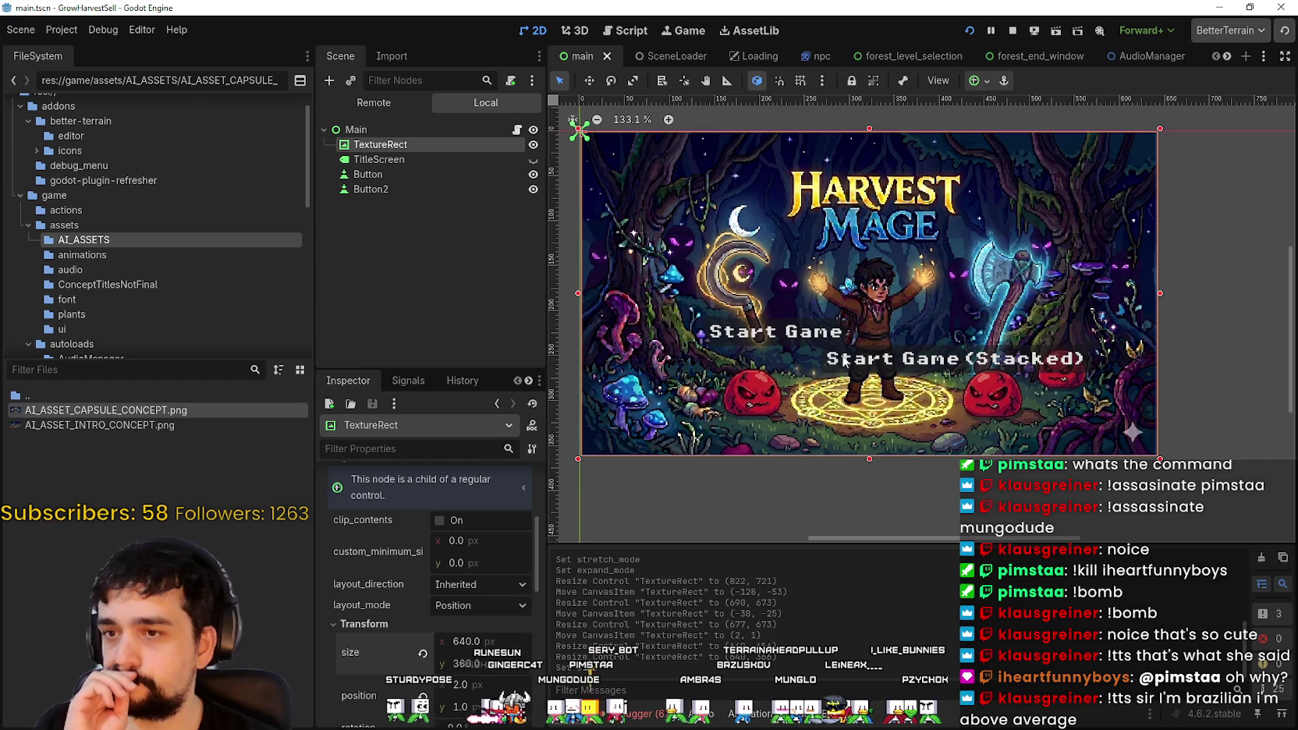
# Step: Move Start Game and Start Game (Stacked) down side by side near the artwork's bottom
pyautogui.click(438, 186)
pyautogui.click(438, 178)
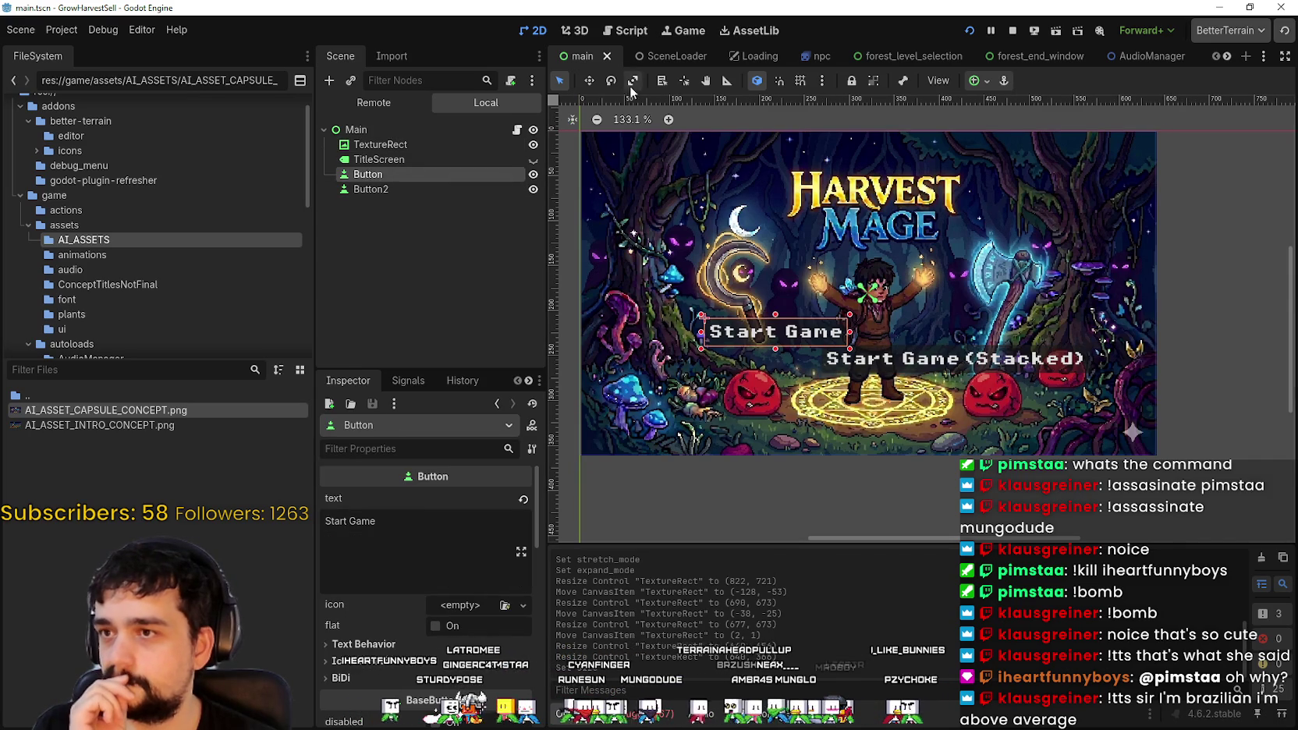
pyautogui.moveTo(782, 335); pyautogui.dragTo(782, 437)
pyautogui.click(478, 189)
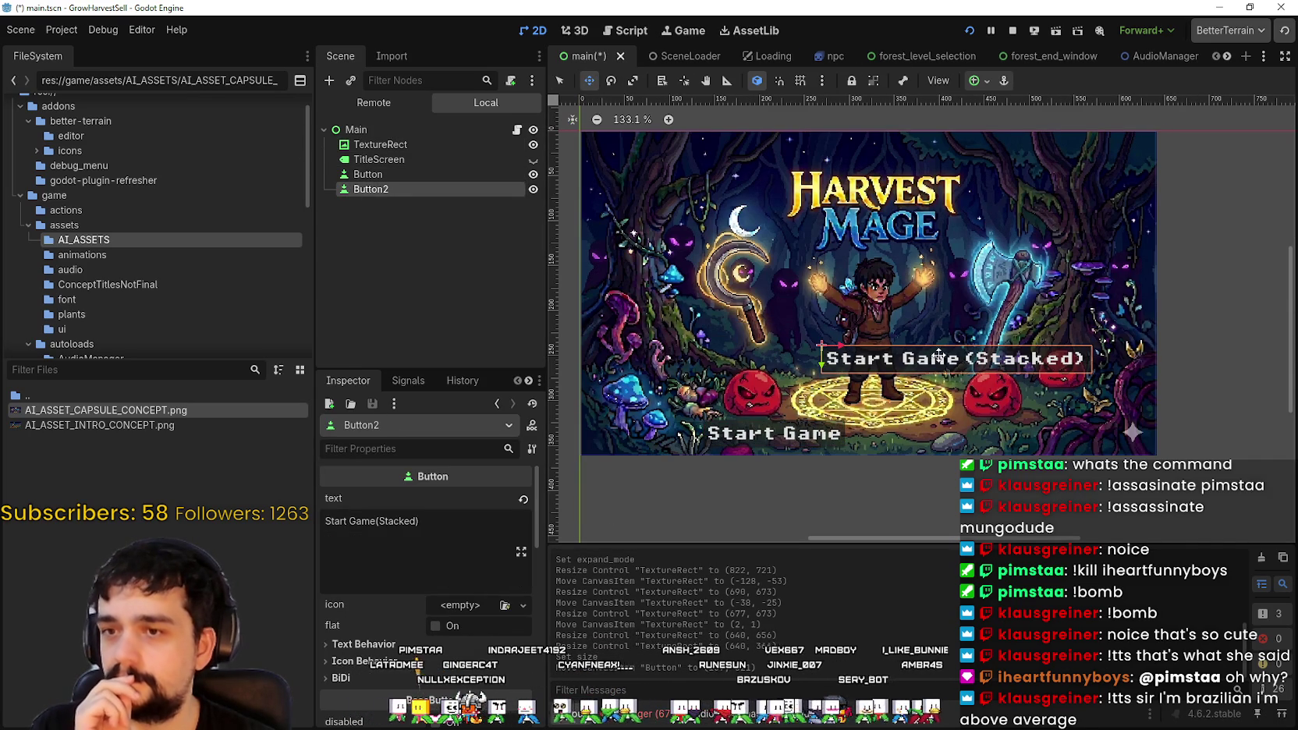
pyautogui.moveTo(954, 361)
pyautogui.mouseDown()
pyautogui.moveTo(954, 431)
pyautogui.moveTo(984, 435)
pyautogui.mouseUp()
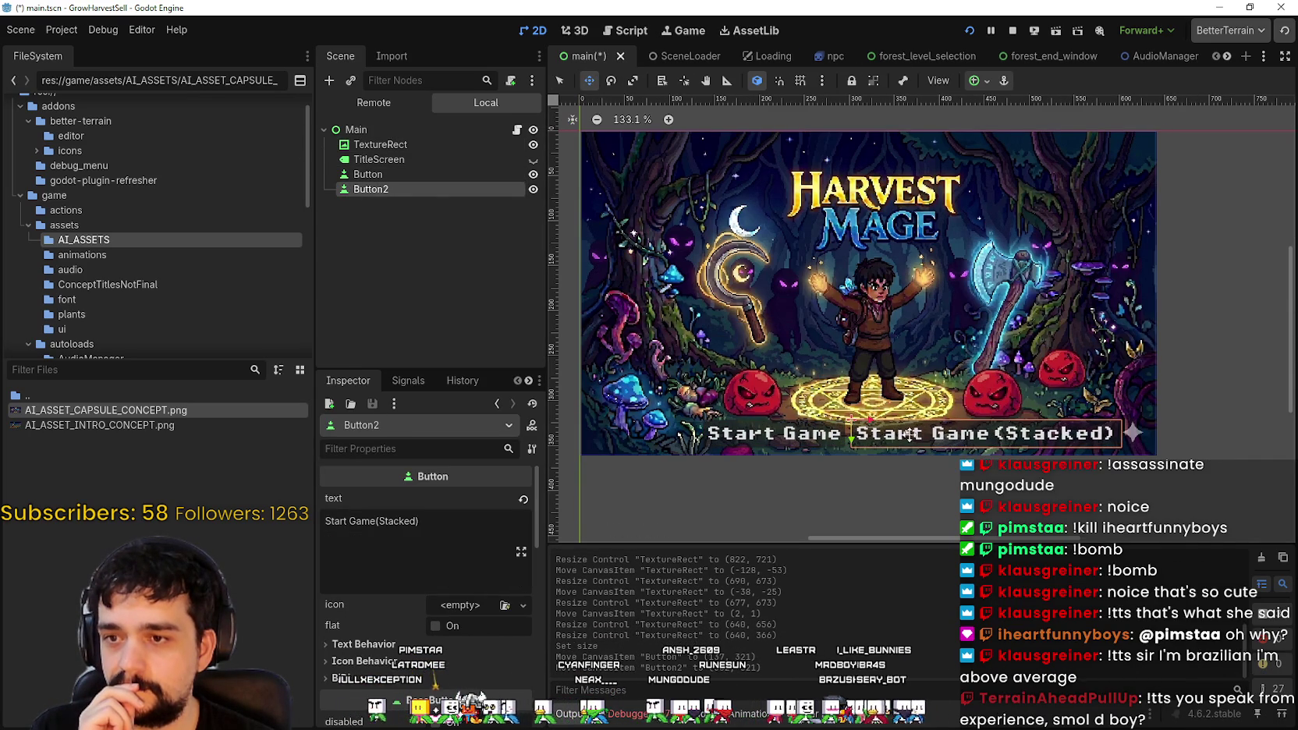
pyautogui.click(431, 174)
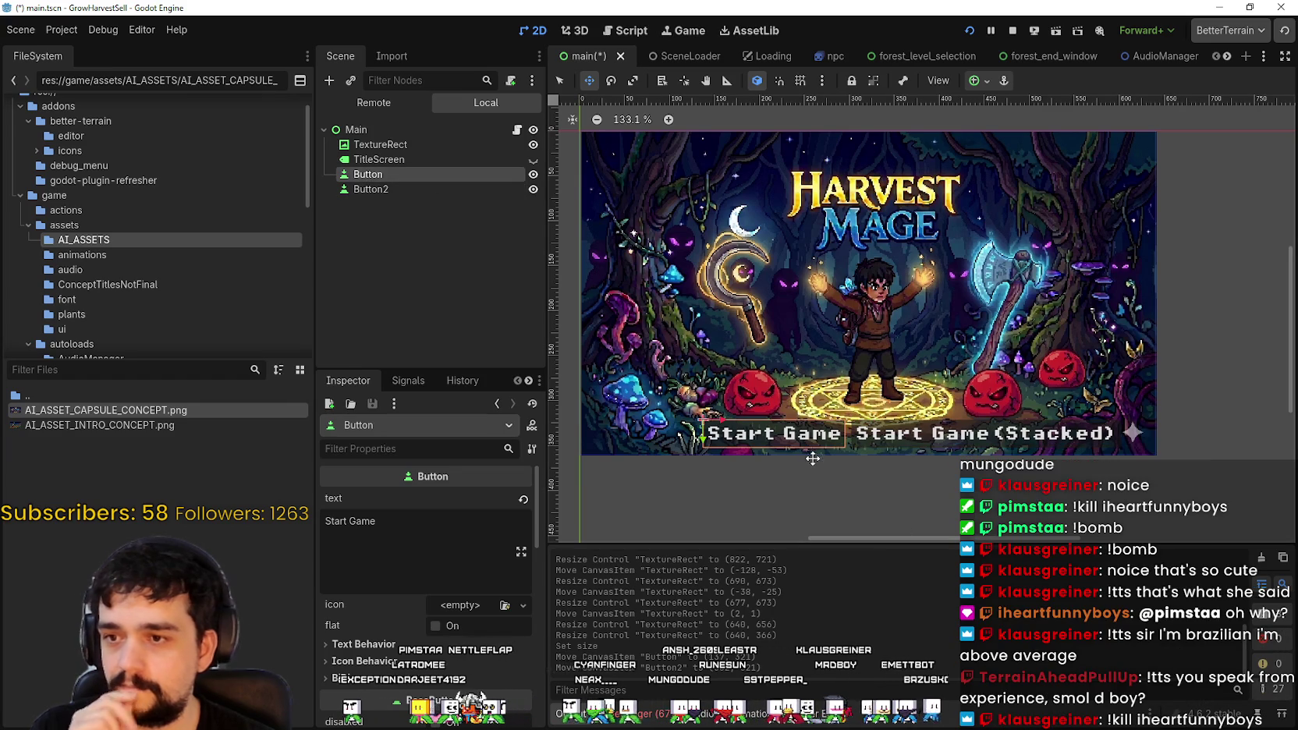
pyautogui.moveTo(795, 439)
pyautogui.mouseDown()
pyautogui.moveTo(787, 446)
pyautogui.moveTo(797, 429)
pyautogui.mouseUp()
pyautogui.scroll(13, 787, 446)
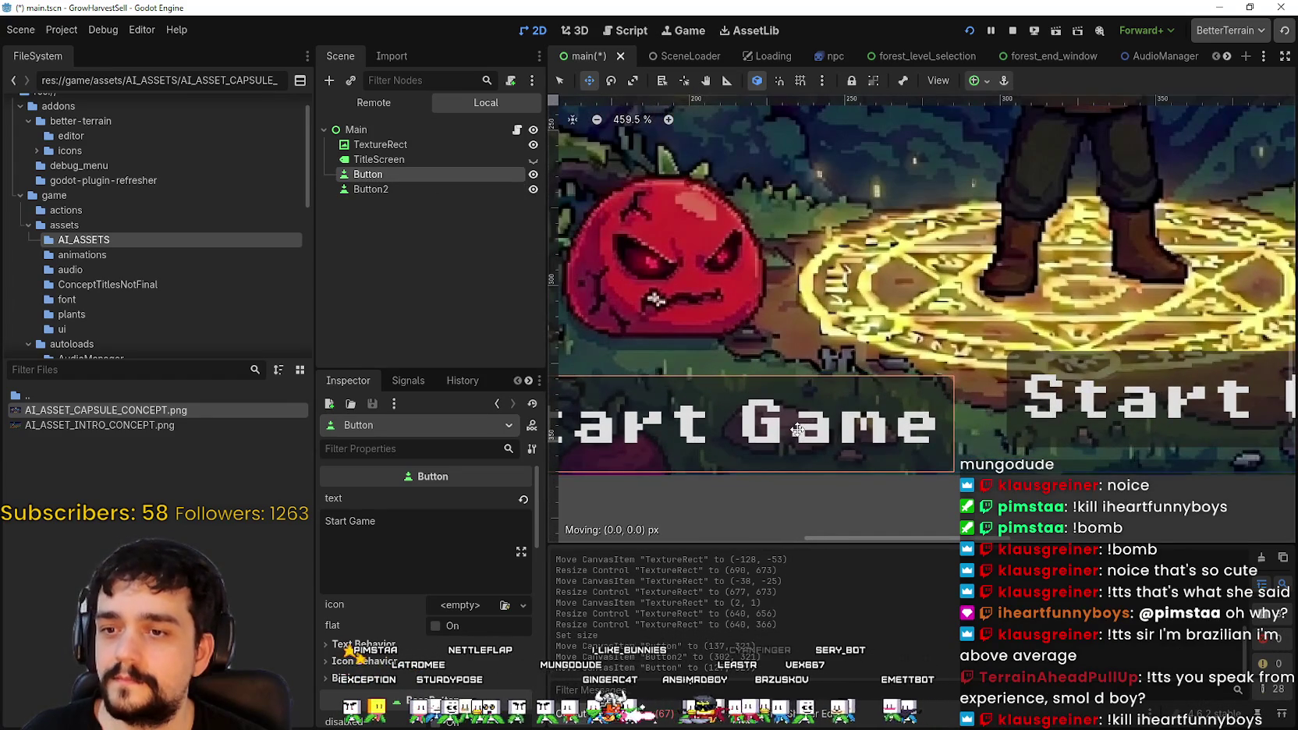
pyautogui.scroll(-14, 797, 429)
pyautogui.scroll(14, 828, 249)
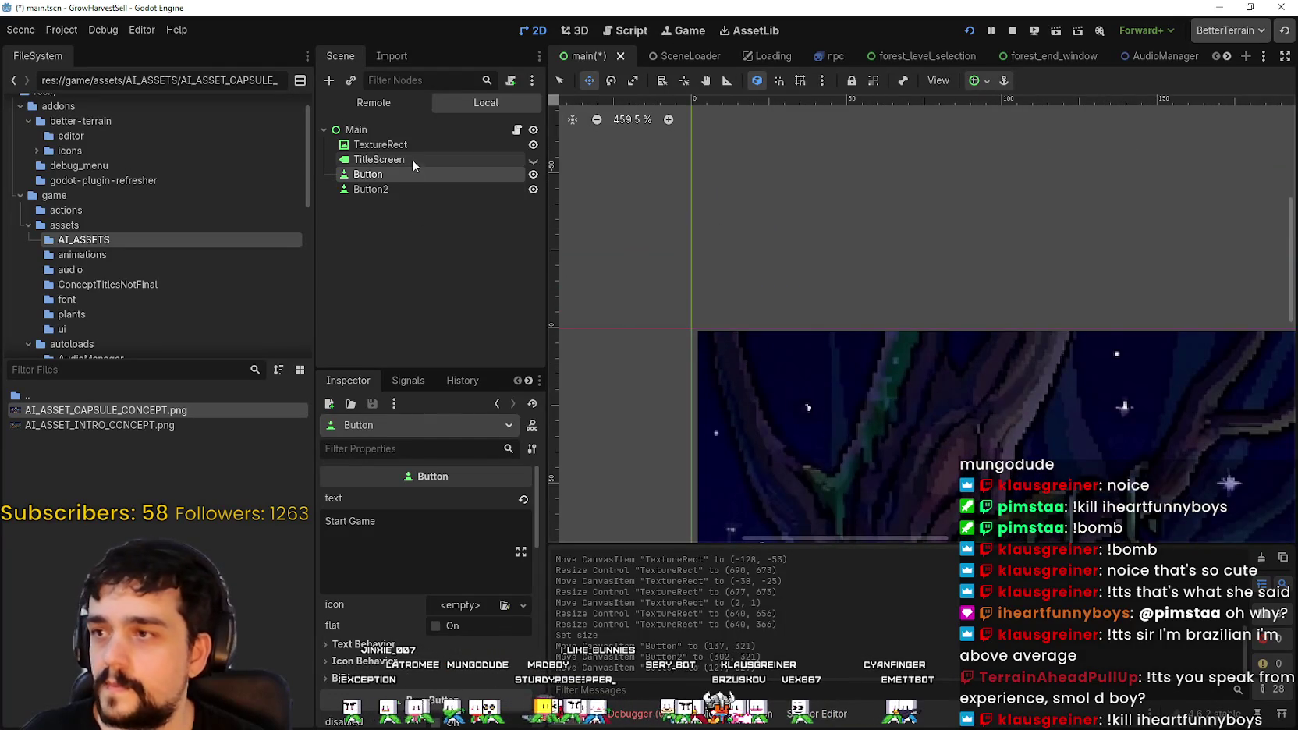
# Step: Align the background title image's corner with the scene origin
pyautogui.click(411, 160)
pyautogui.click(424, 145)
pyautogui.scroll(1, 679, 338)
pyautogui.scroll(12, 678, 338)
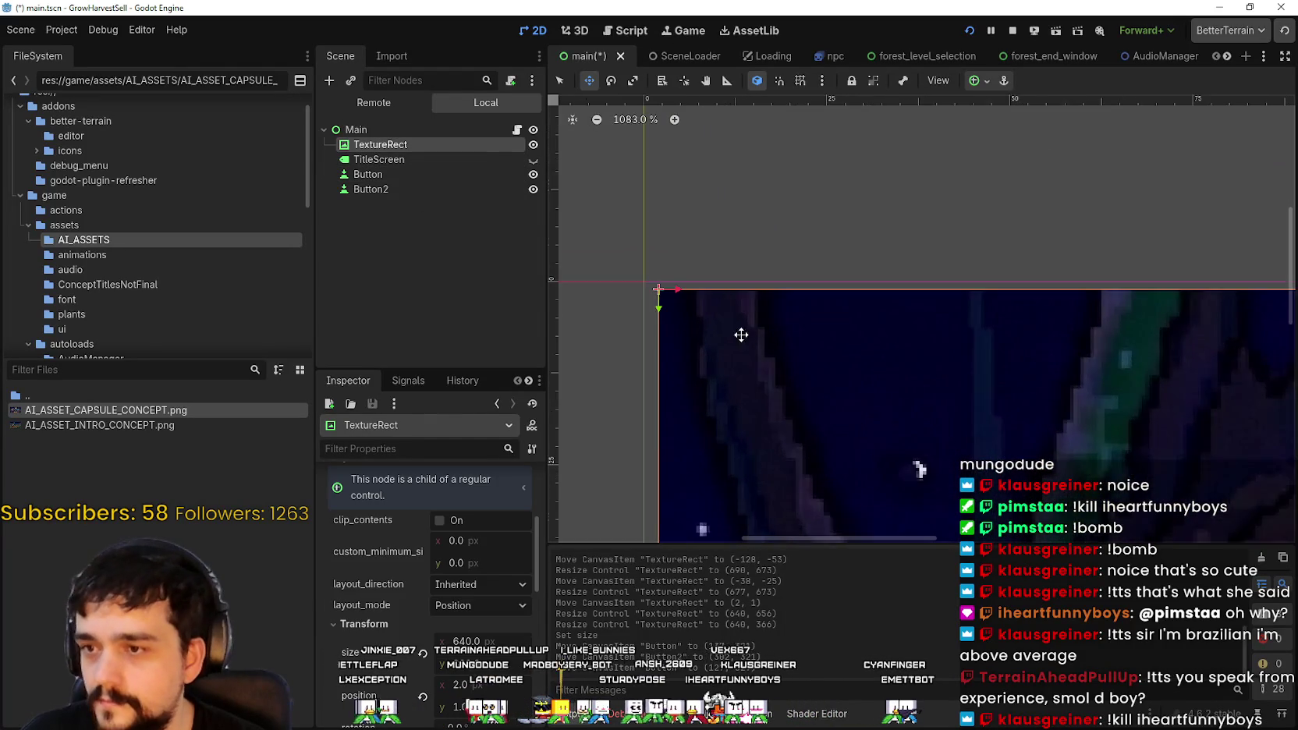
pyautogui.moveTo(715, 307); pyautogui.dragTo(695, 307)
pyautogui.scroll(-20, 702, 306)
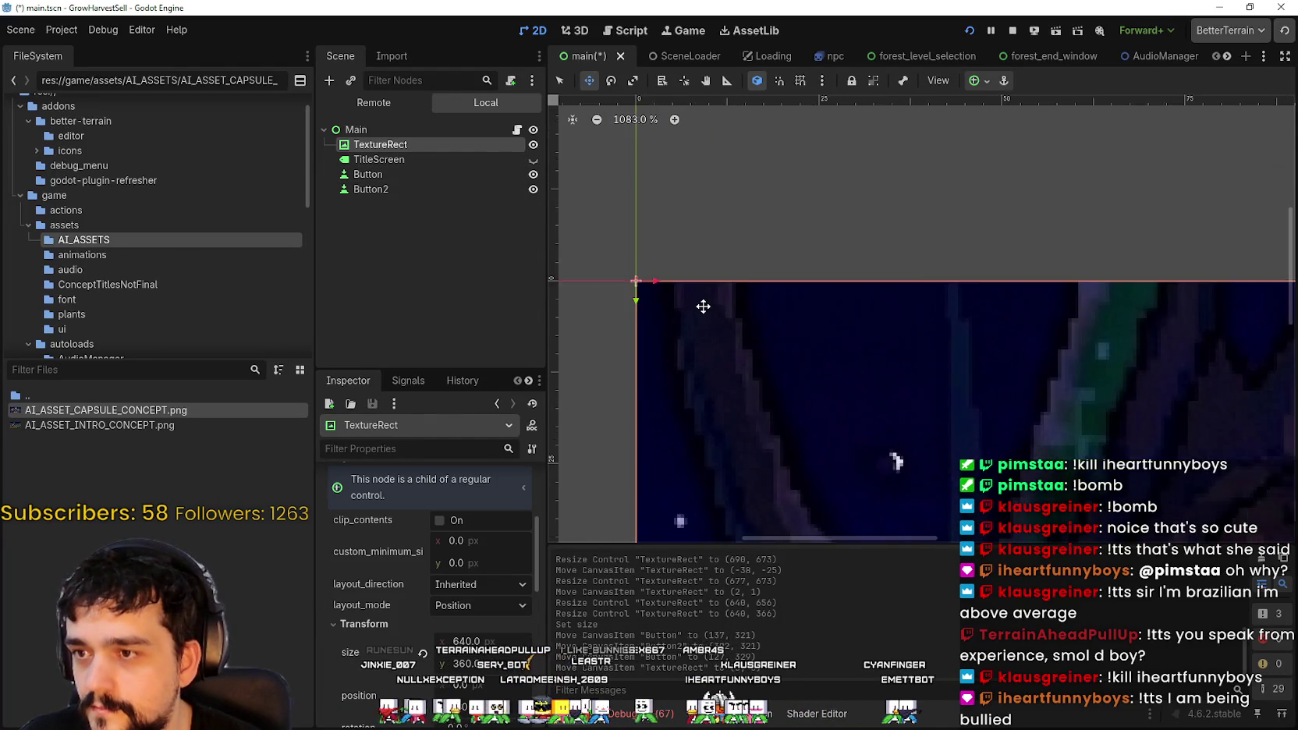
pyautogui.scroll(-11, 917, 380)
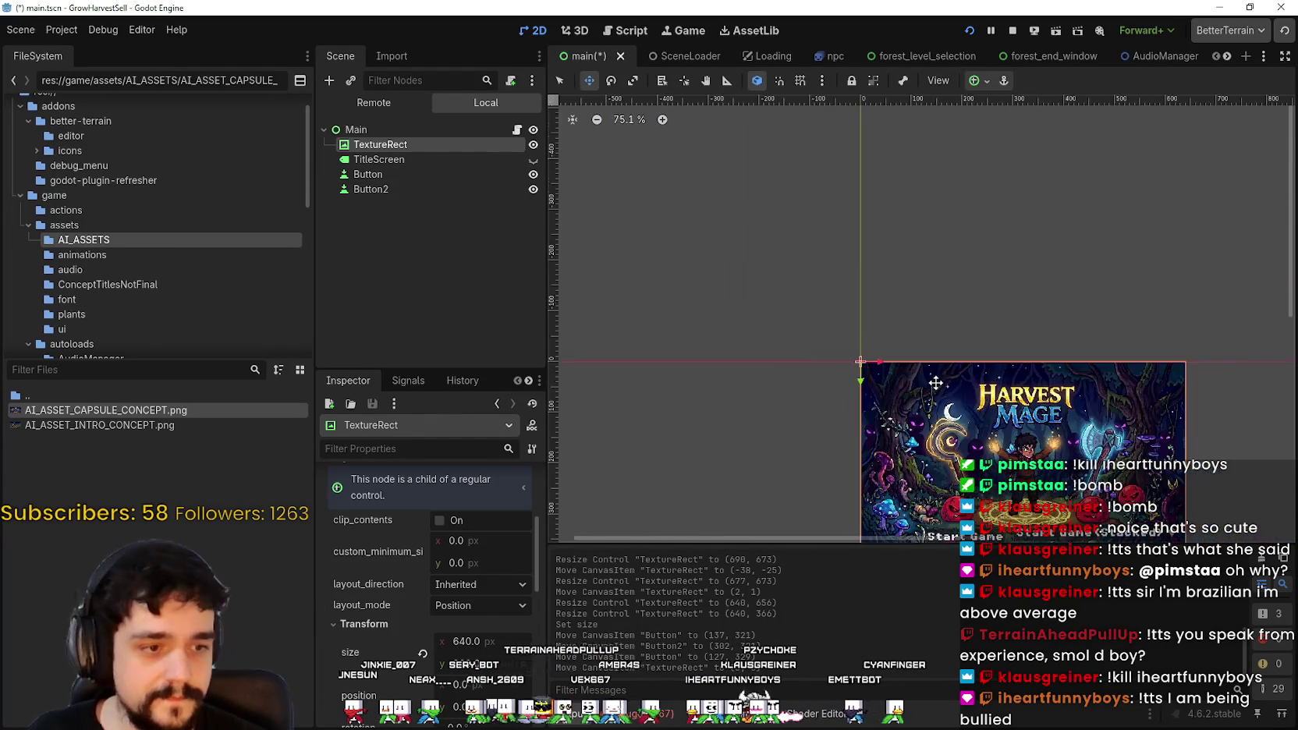
pyautogui.scroll(12, 788, 312)
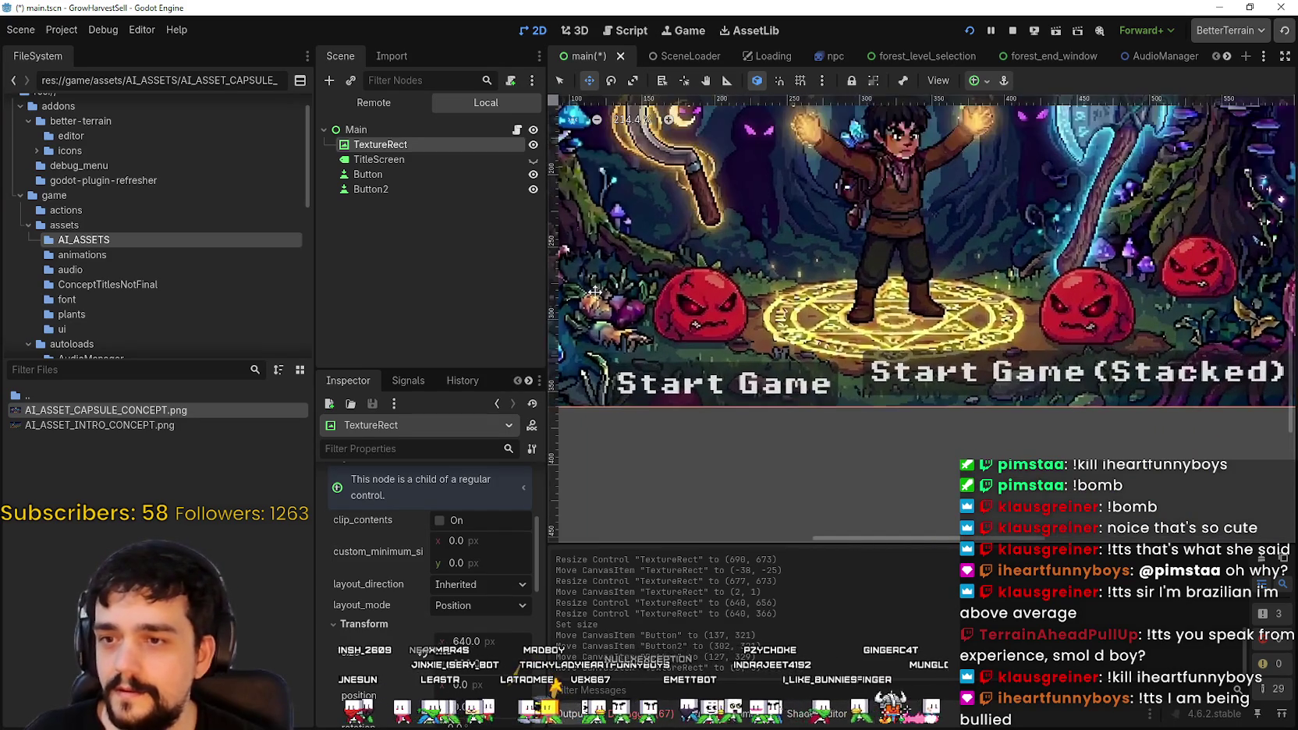
# Step: Shift both start buttons left so they sit together, then stop the running game
pyautogui.click(390, 189)
pyautogui.scroll(-2, 1070, 346)
pyautogui.scroll(-2, 1070, 347)
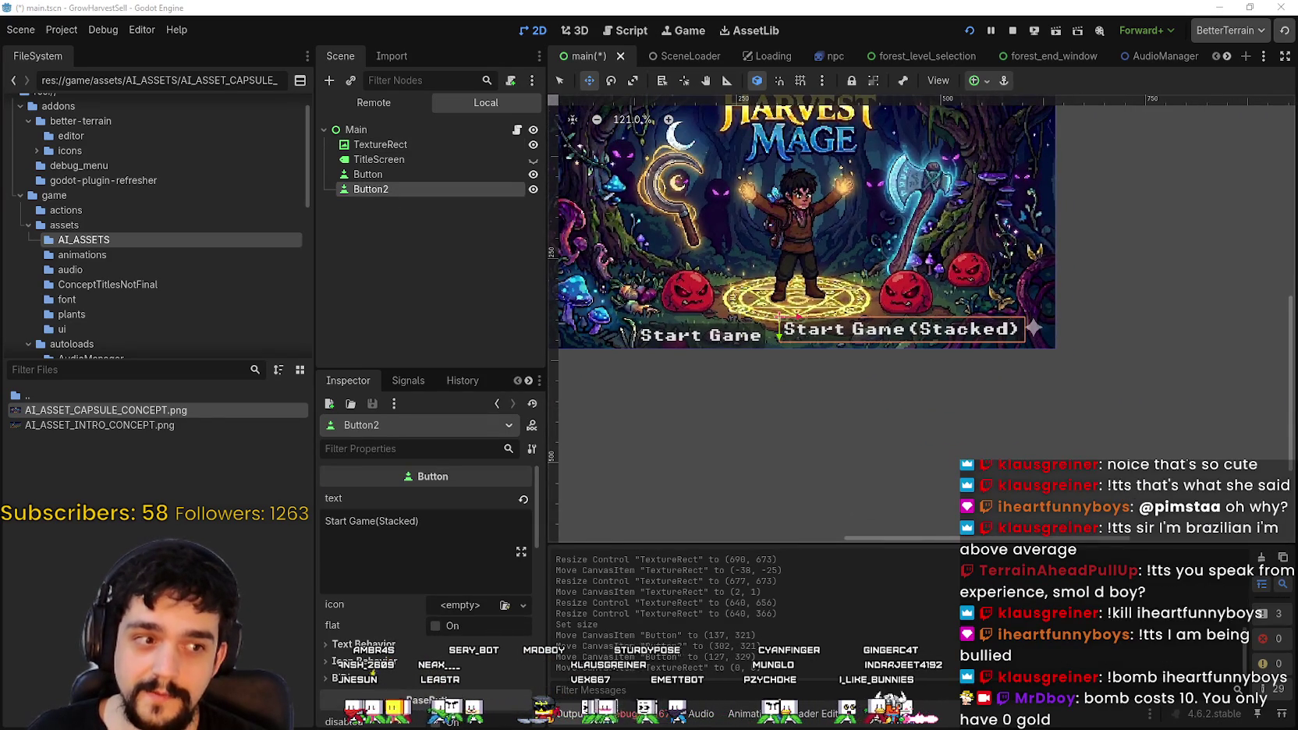
pyautogui.scroll(5, 1118, 369)
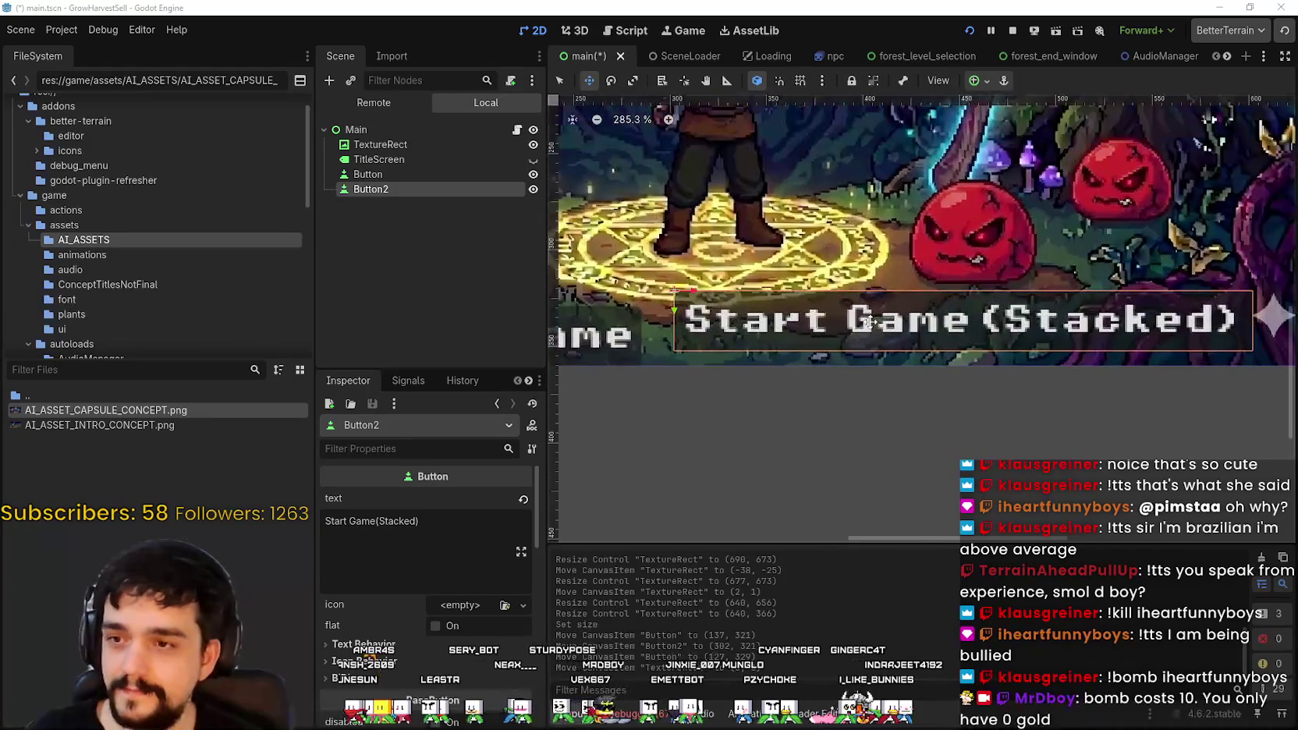
pyautogui.scroll(-4, 1118, 369)
pyautogui.scroll(1, 1118, 369)
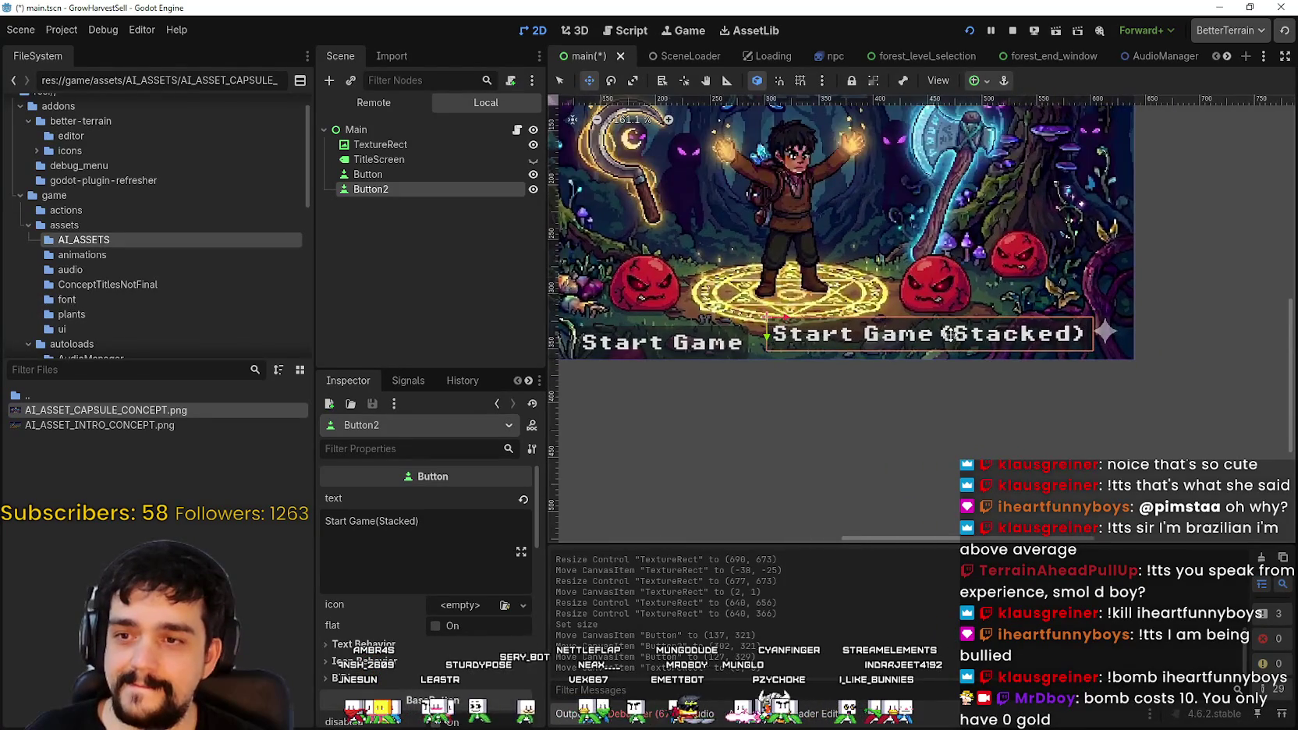
pyautogui.scroll(1, 954, 319)
pyautogui.scroll(1, 951, 352)
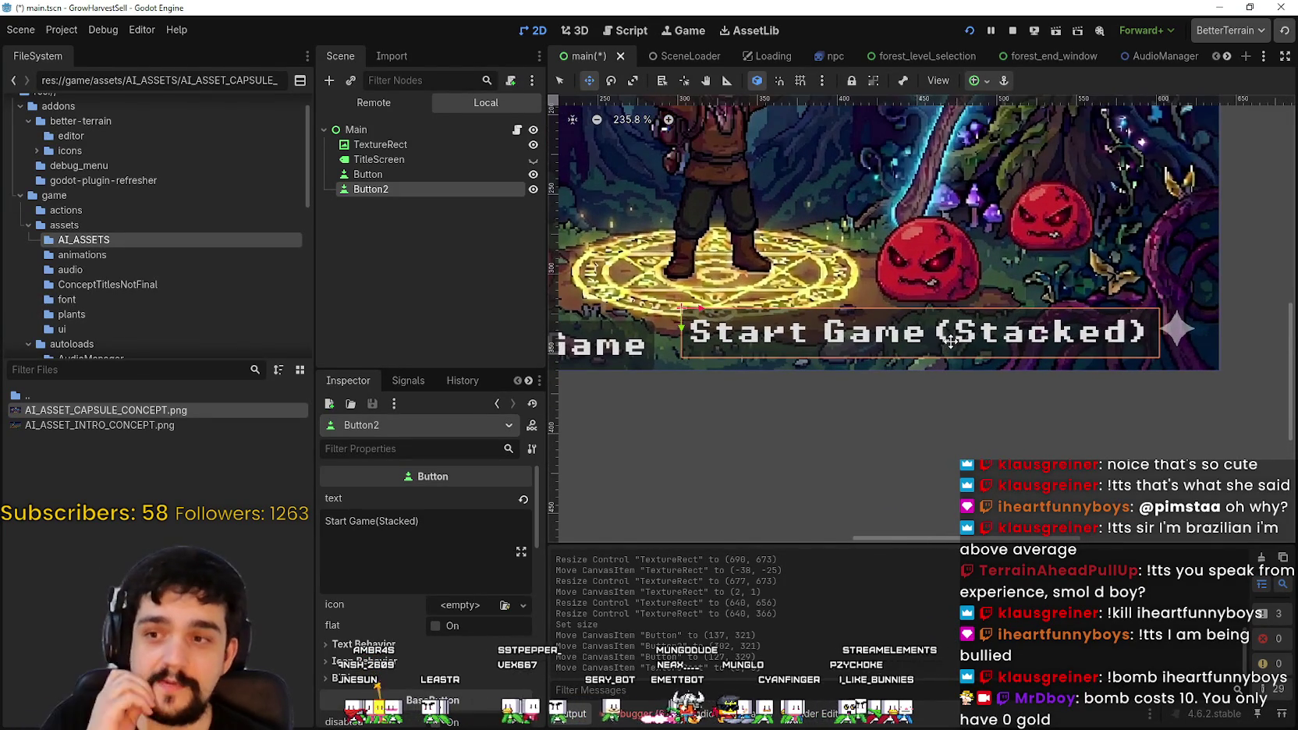
pyautogui.scroll(2, 673, 353)
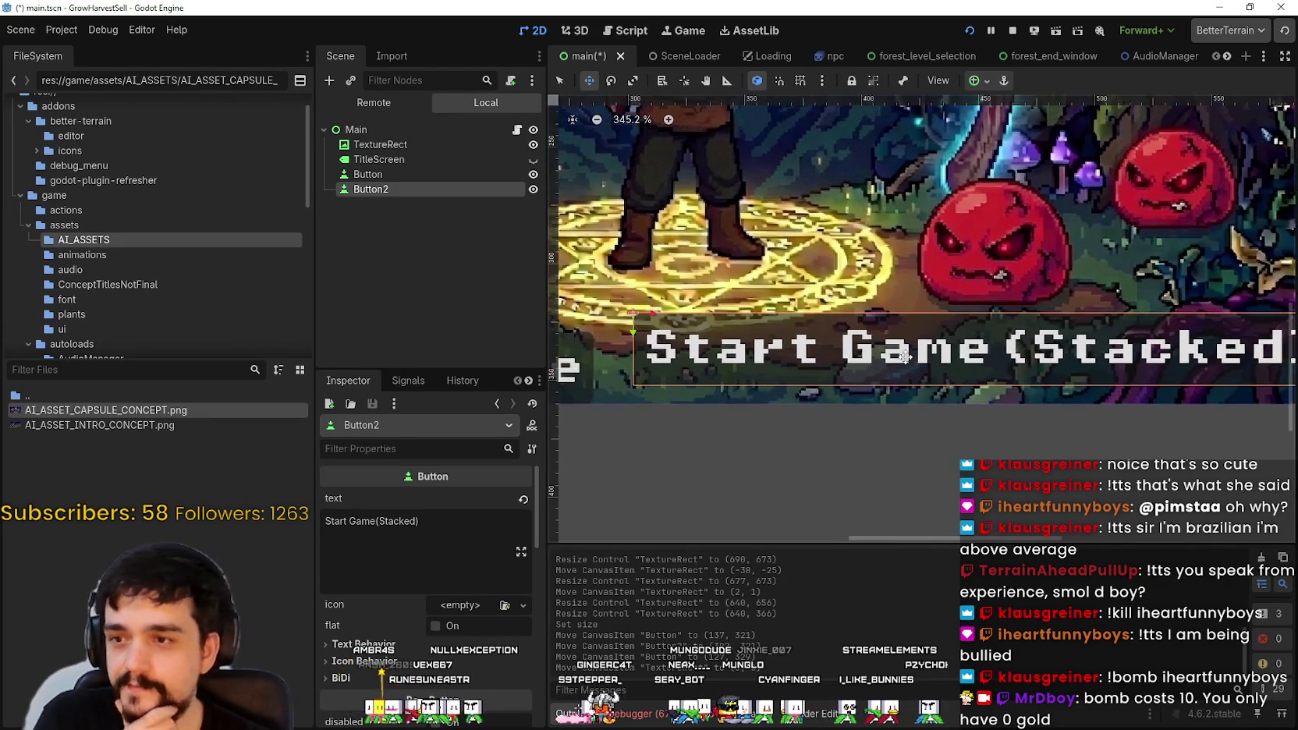
pyautogui.scroll(-5, 830, 364)
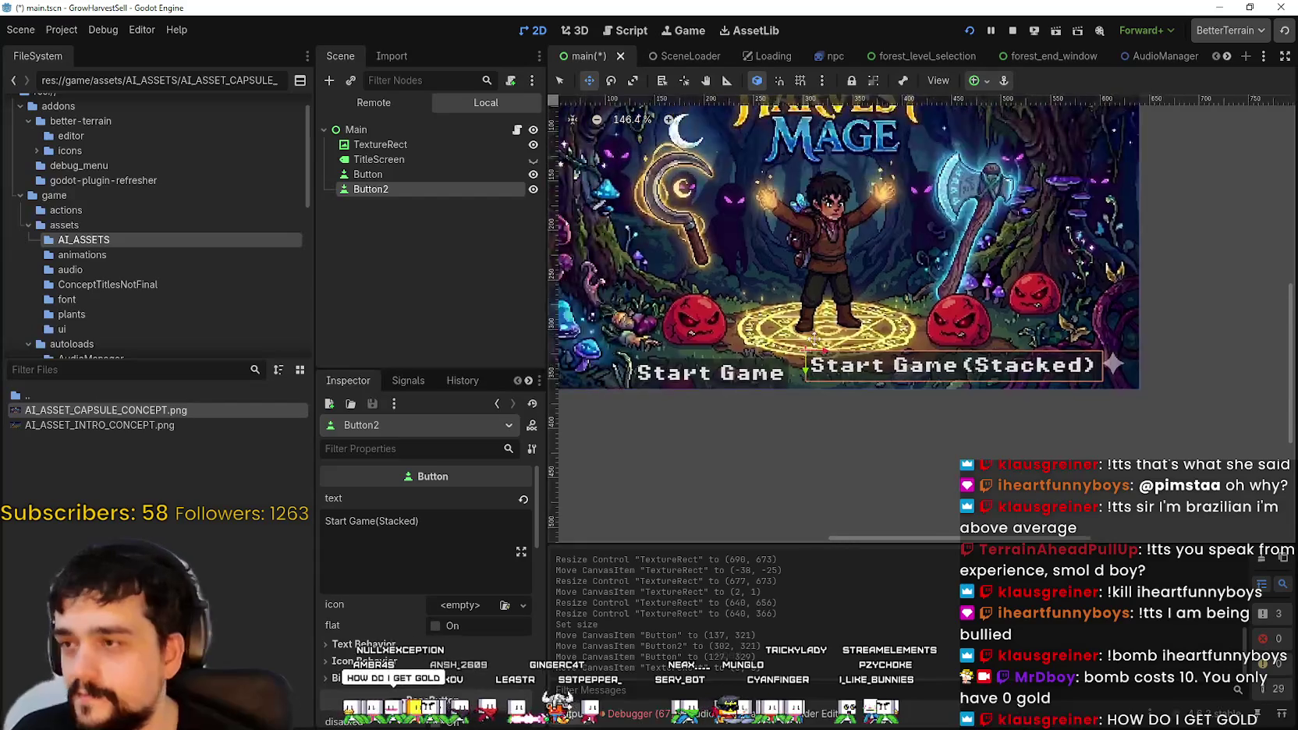
pyautogui.scroll(7, 830, 364)
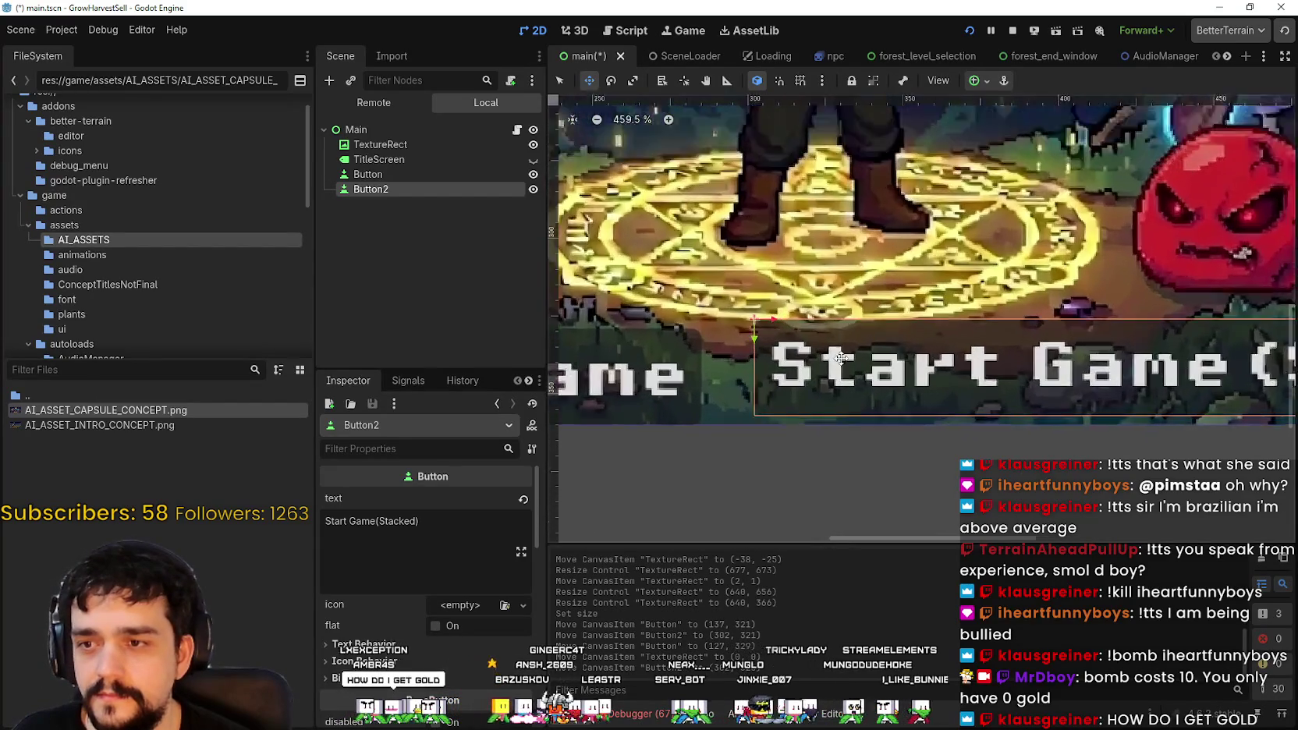
pyautogui.moveTo(801, 384); pyautogui.dragTo(791, 401)
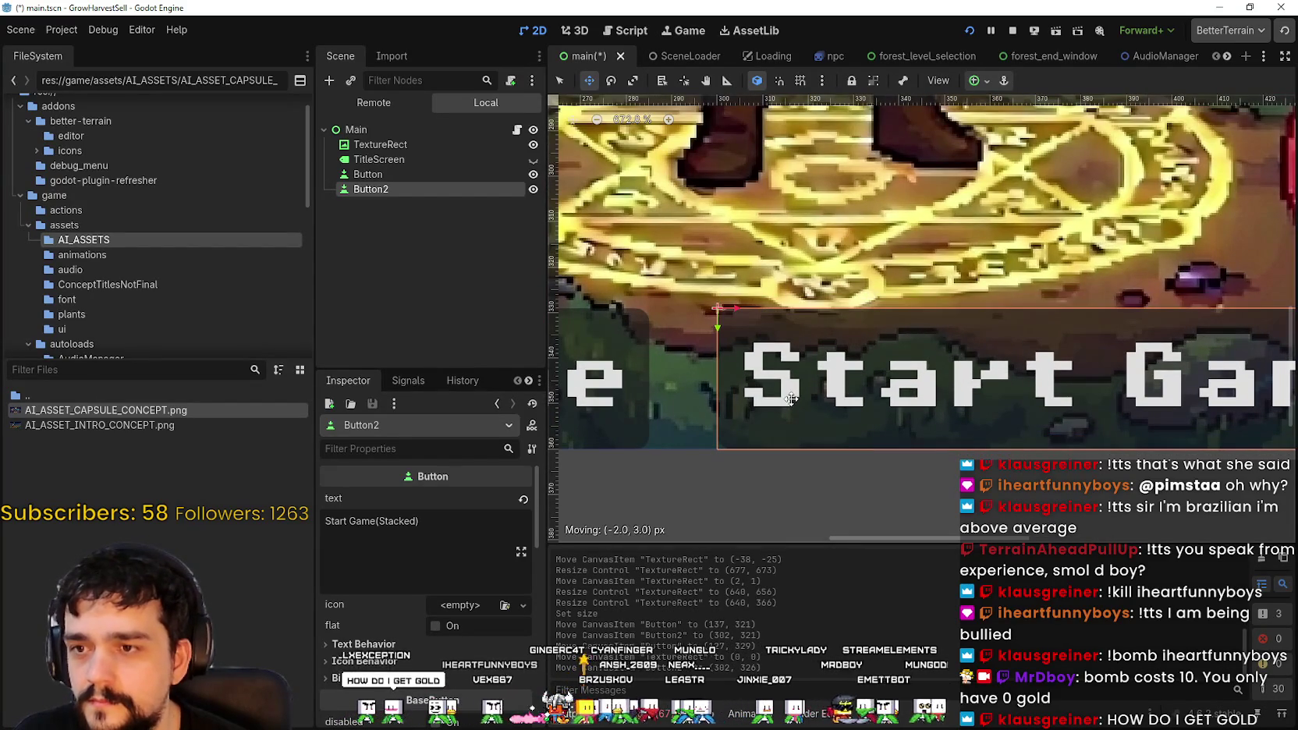
pyautogui.scroll(-8, 791, 400)
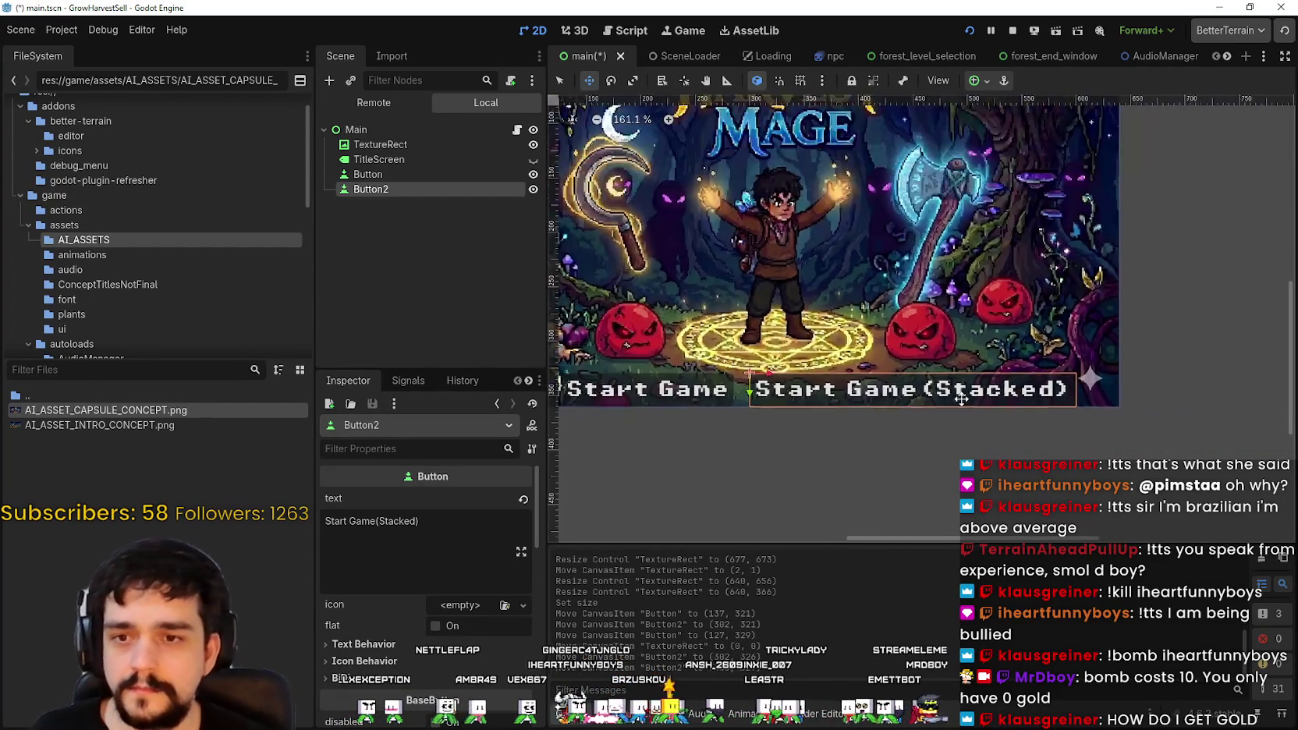
pyautogui.scroll(-3, 962, 399)
pyautogui.click(401, 177)
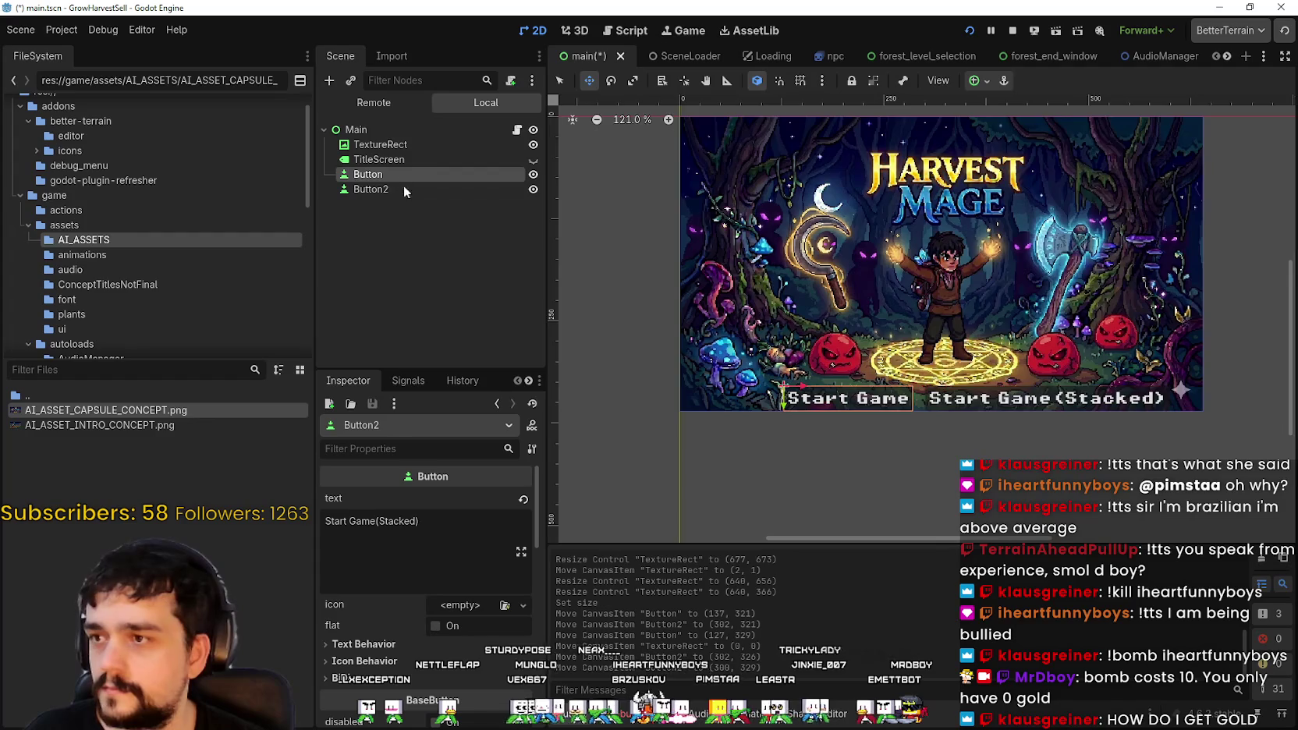
pyautogui.scroll(2, 876, 440)
pyautogui.moveTo(851, 392); pyautogui.dragTo(817, 393)
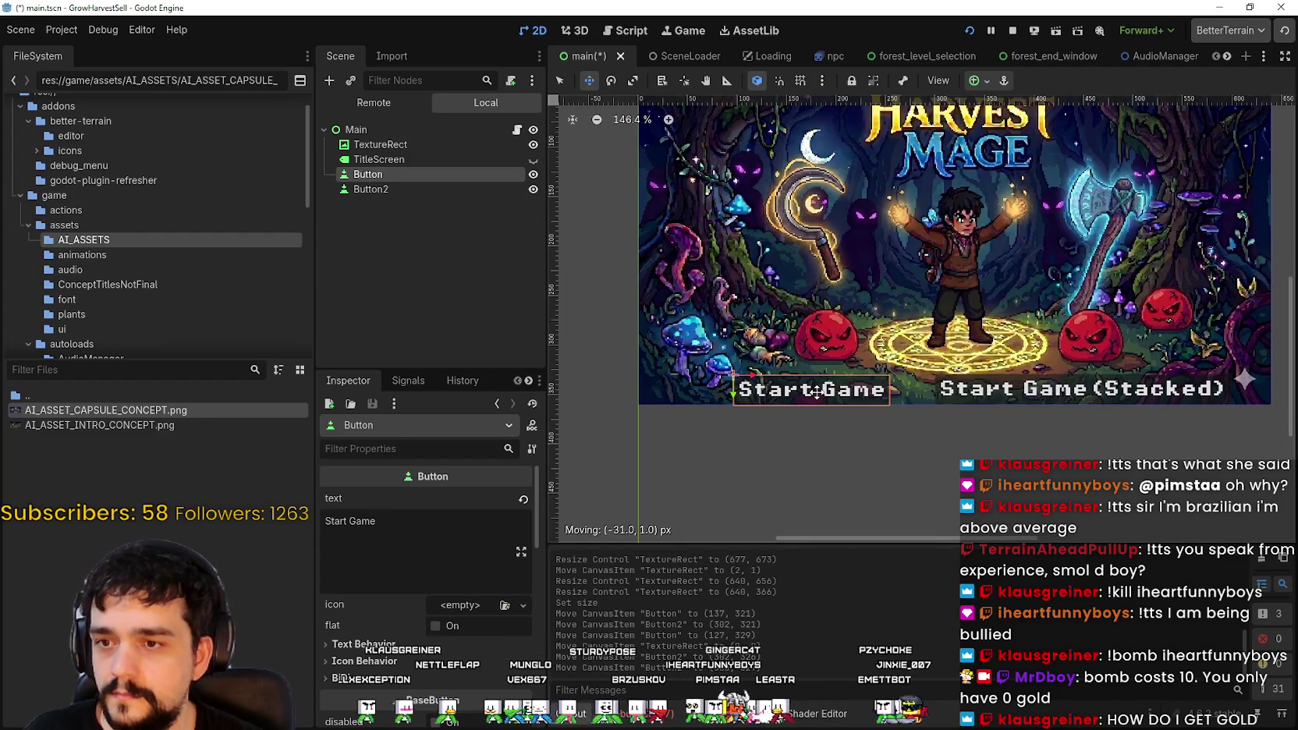
pyautogui.scroll(10, 817, 392)
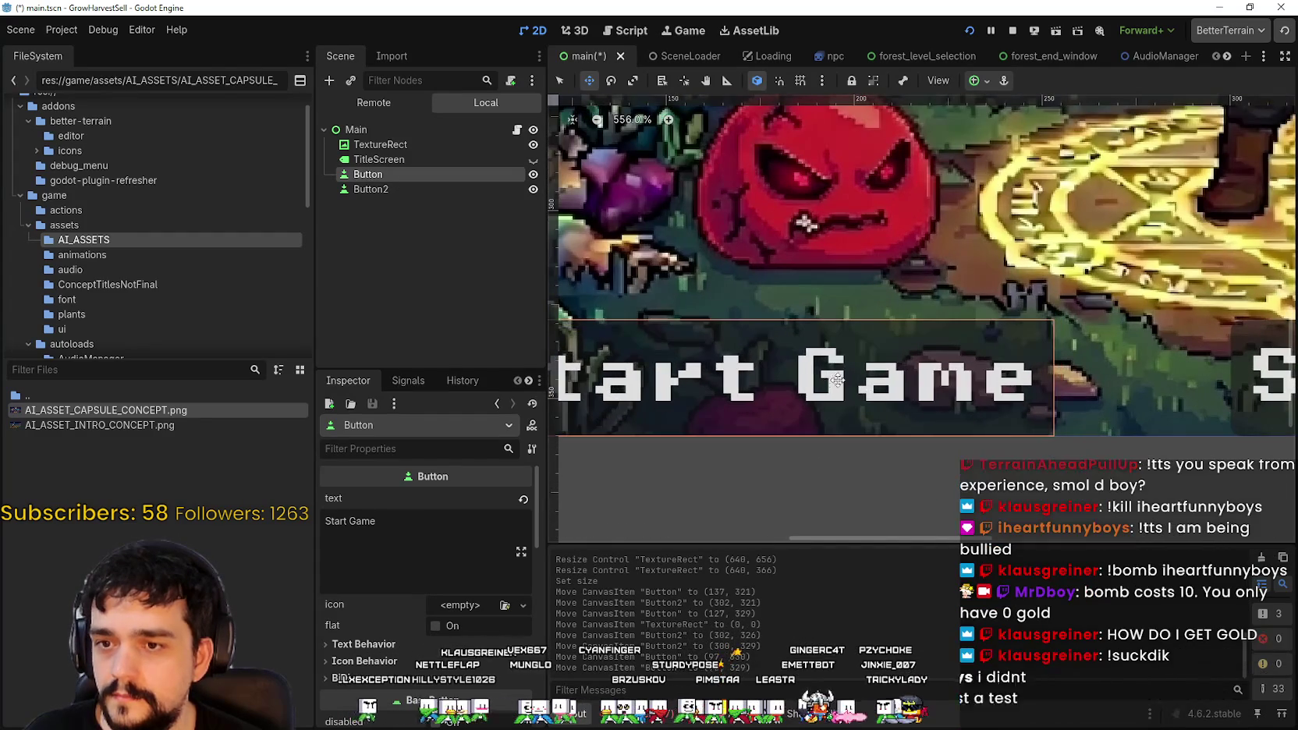
pyautogui.scroll(-5, 837, 380)
pyautogui.scroll(1, 921, 258)
pyautogui.hscroll(3, 921, 257)
pyautogui.click(425, 191)
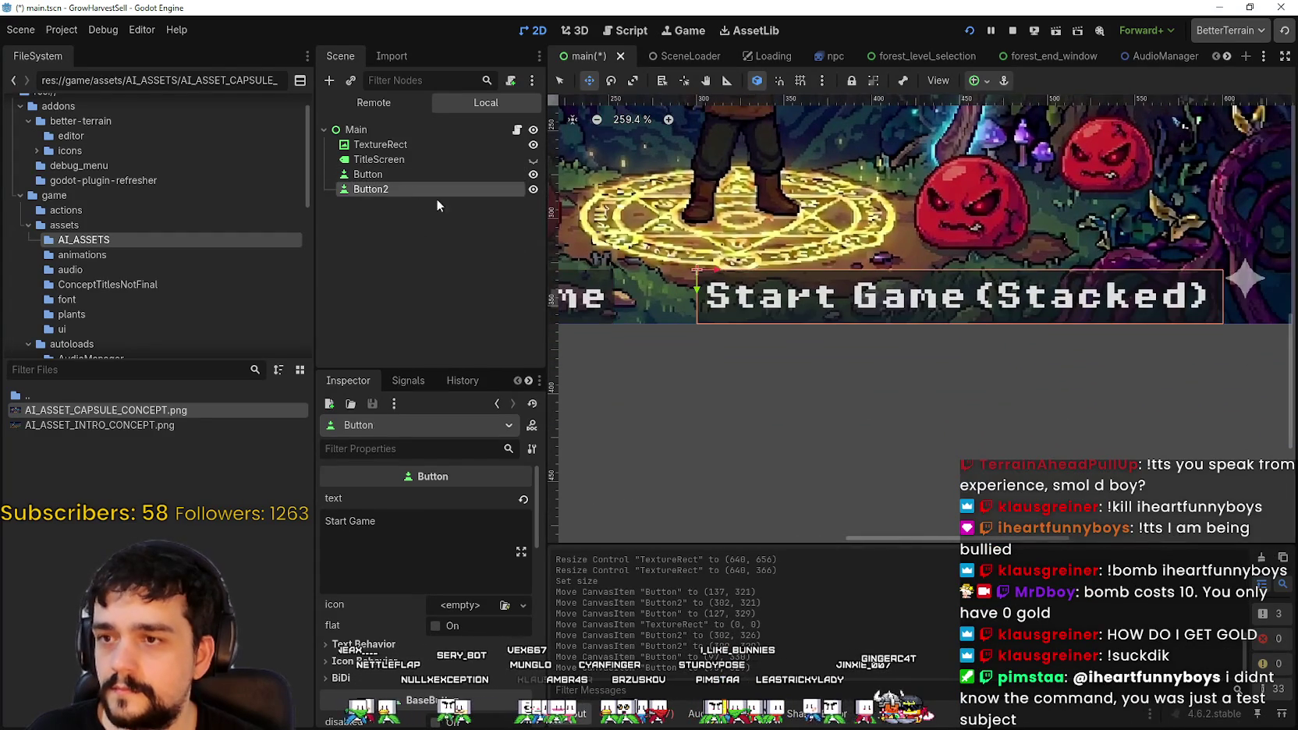
pyautogui.moveTo(784, 291); pyautogui.dragTo(742, 292)
pyautogui.scroll(-3, 910, 357)
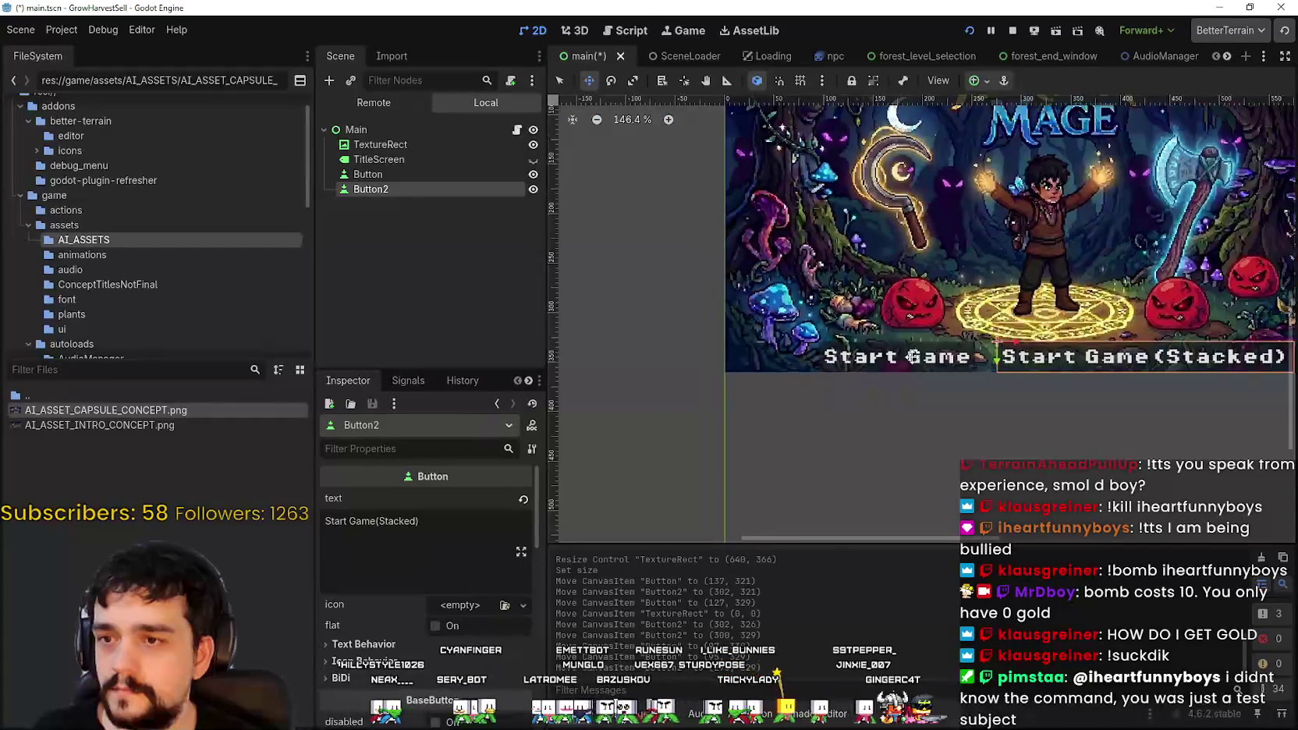
pyautogui.scroll(-1, 910, 357)
pyautogui.click(1012, 31)
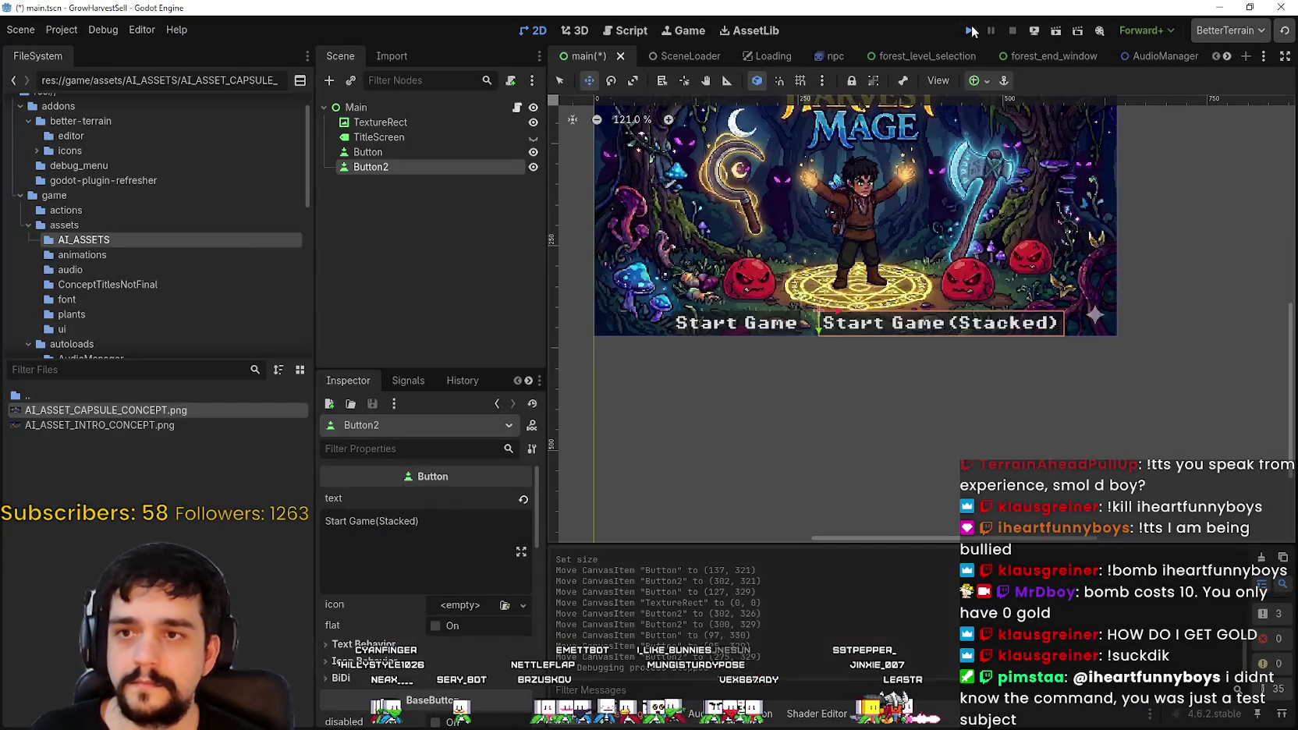
pyautogui.click(971, 30)
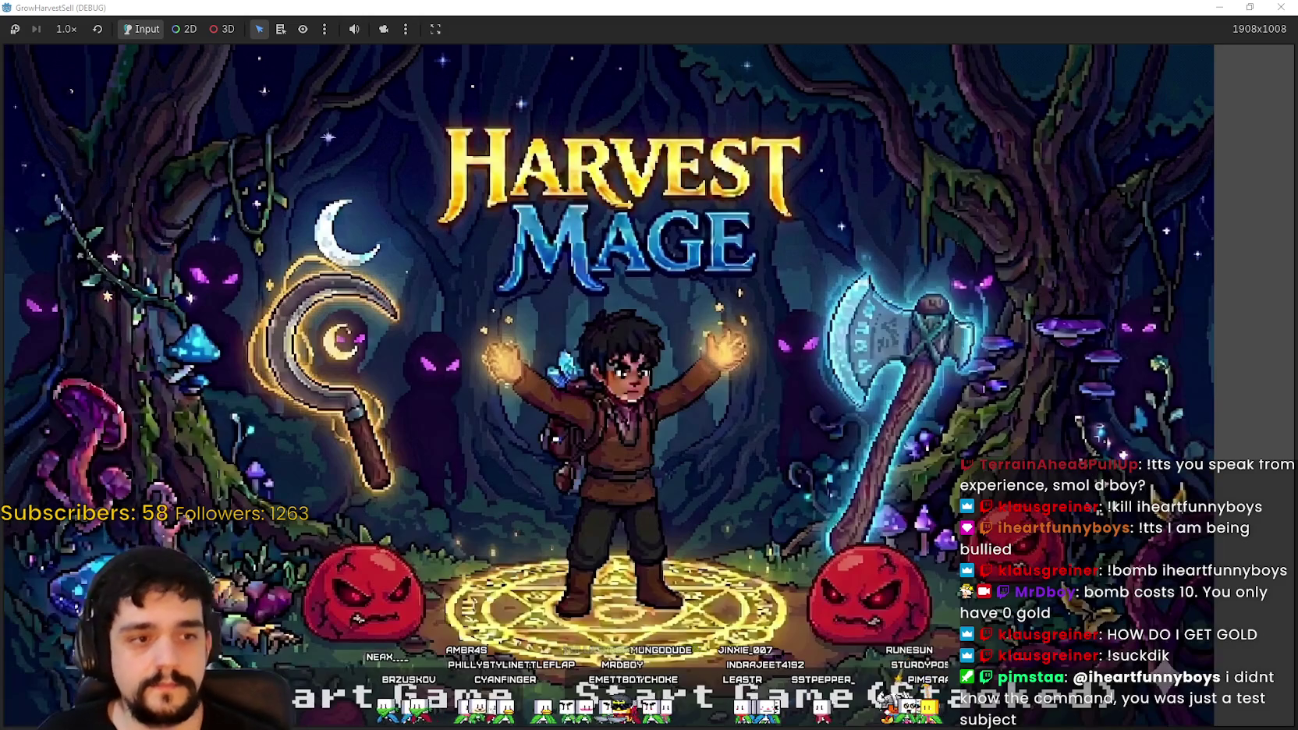
pyautogui.click(1250, 7)
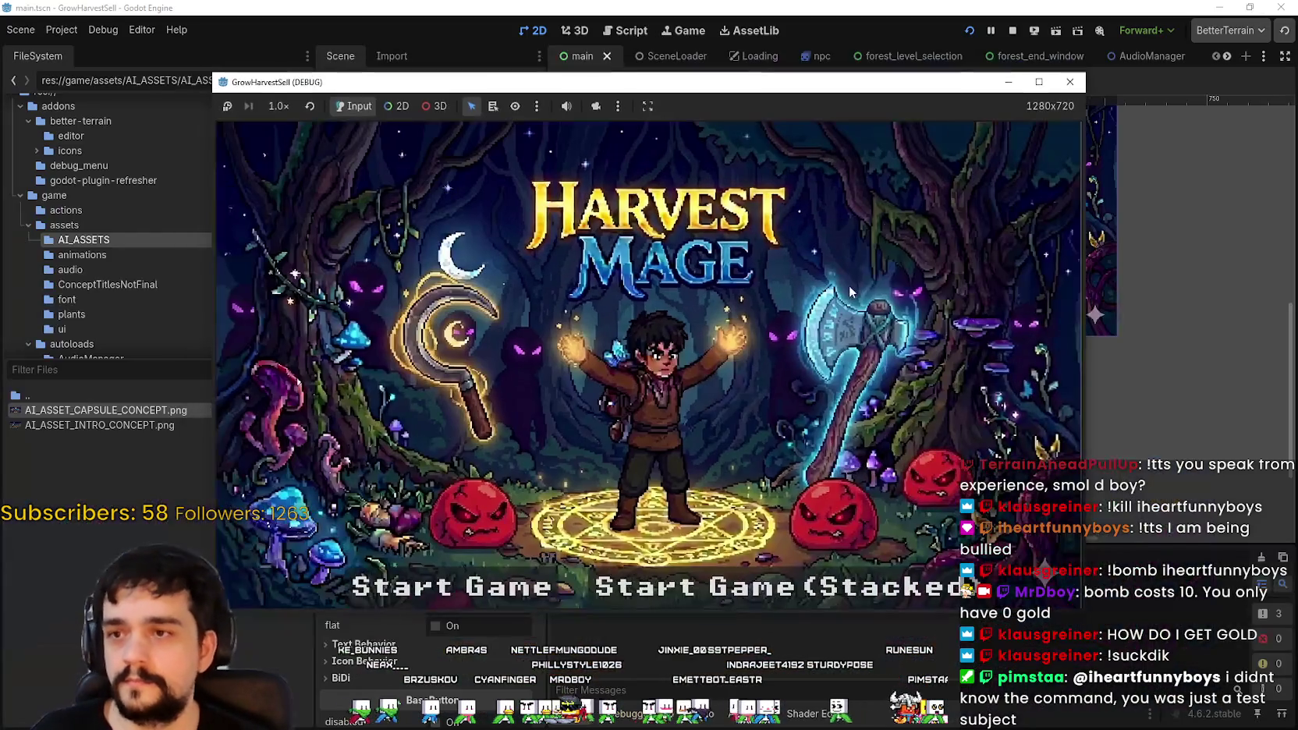
pyautogui.moveTo(694, 82); pyautogui.dragTo(797, 25)
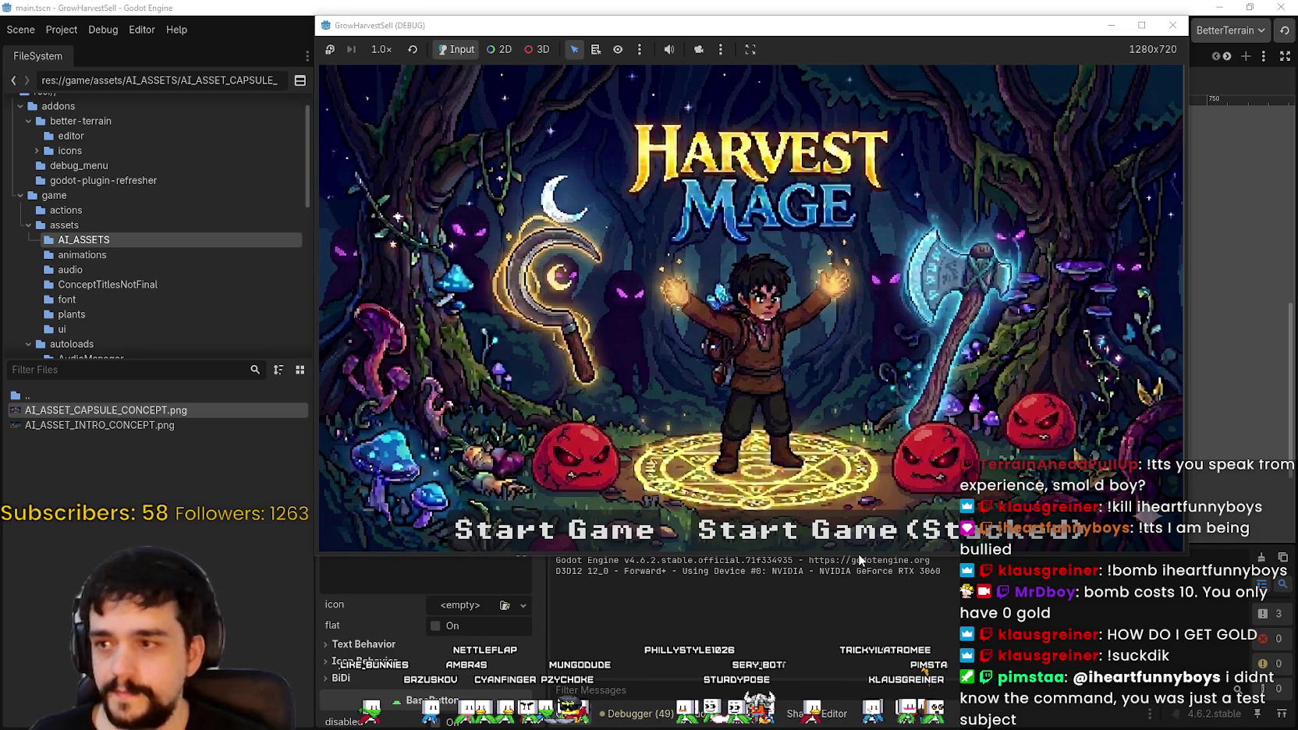
pyautogui.hotkey('alt', 'F4')
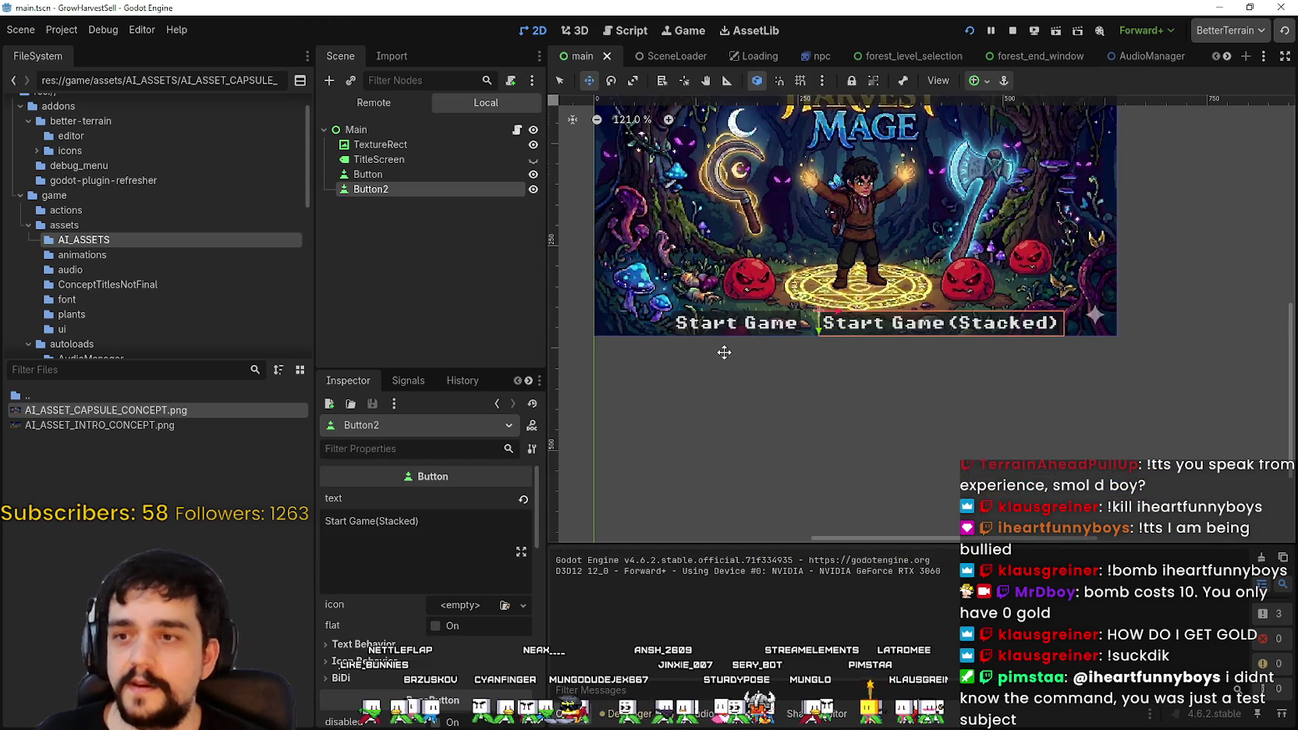
# Step: Drag Start Game to the upper left and place Start Game (Stacked) directly beneath it
pyautogui.scroll(-2, 724, 352)
pyautogui.scroll(3, 718, 339)
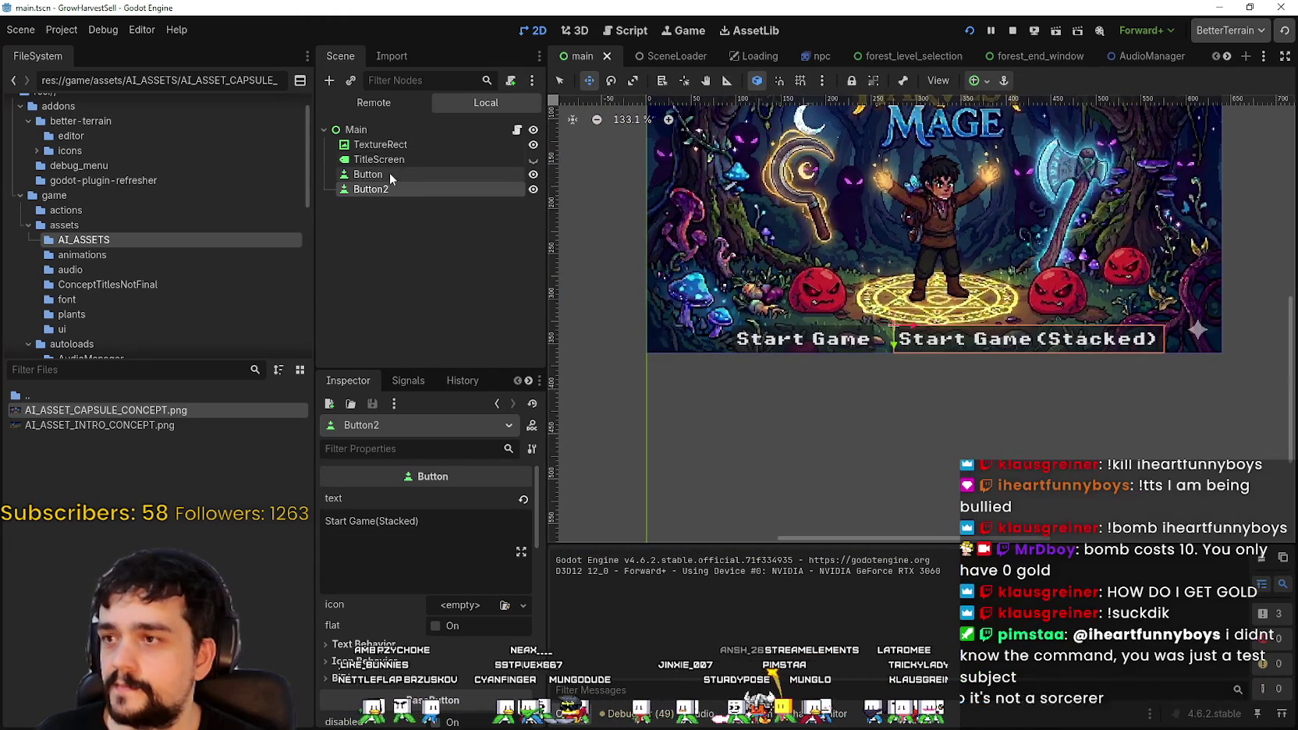
pyautogui.click(390, 174)
pyautogui.moveTo(786, 347); pyautogui.dragTo(686, 226)
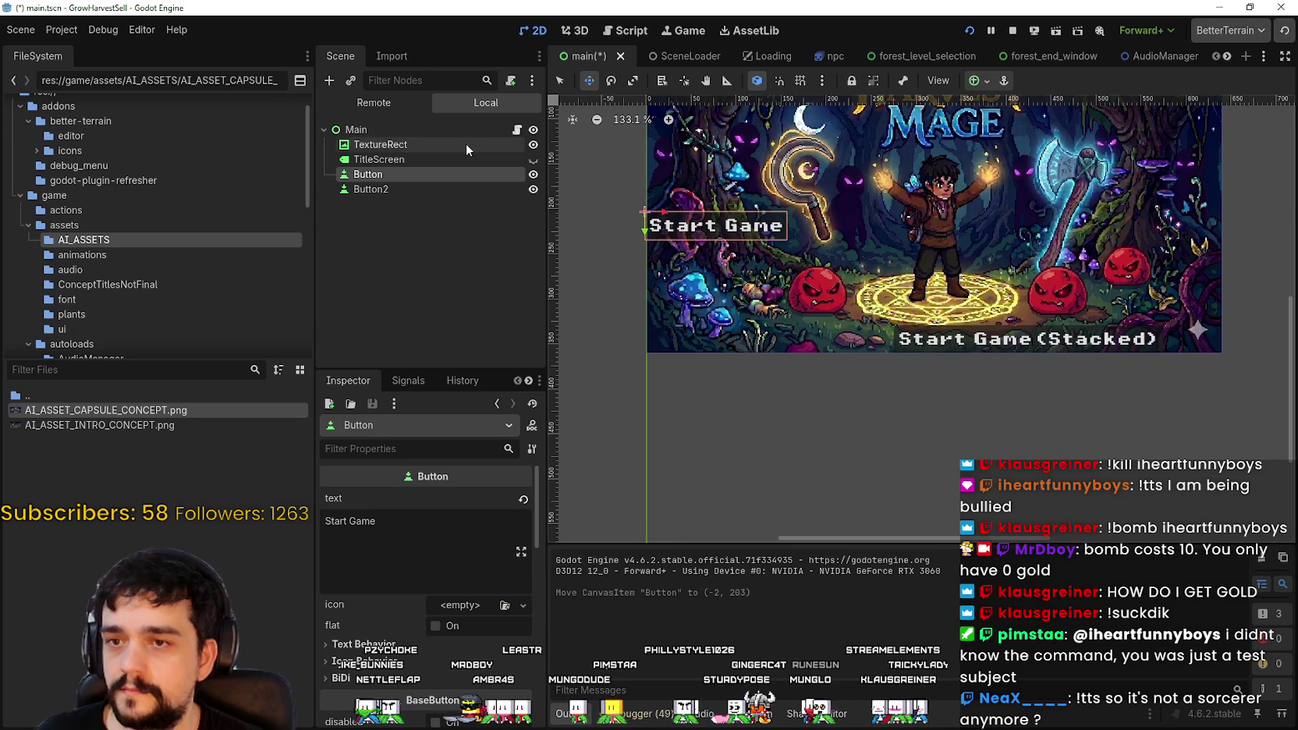
pyautogui.click(408, 187)
pyautogui.moveTo(957, 342)
pyautogui.mouseDown()
pyautogui.moveTo(757, 313)
pyautogui.moveTo(711, 272)
pyautogui.mouseUp()
# Step: Break the button label so '(Stacked)' wraps to a second line, and narrow Button2 to fit
pyautogui.click(377, 518)
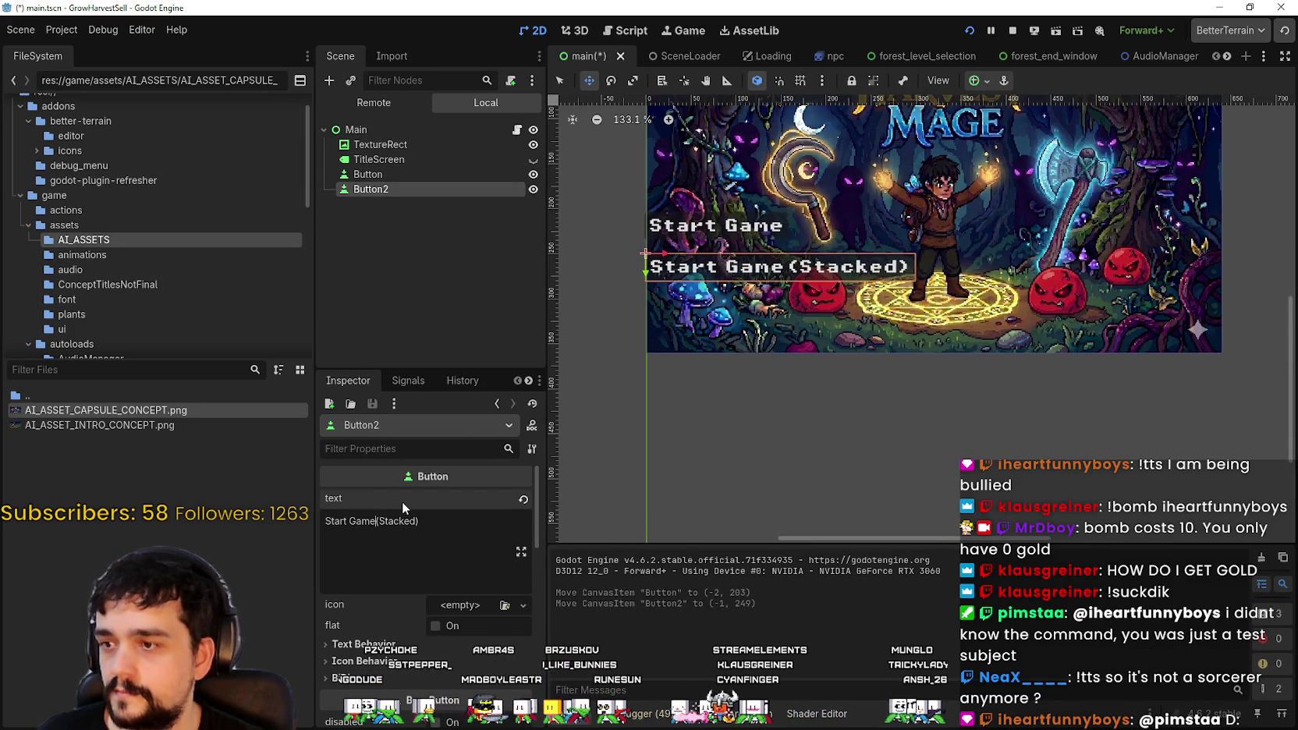
pyautogui.press('Return')
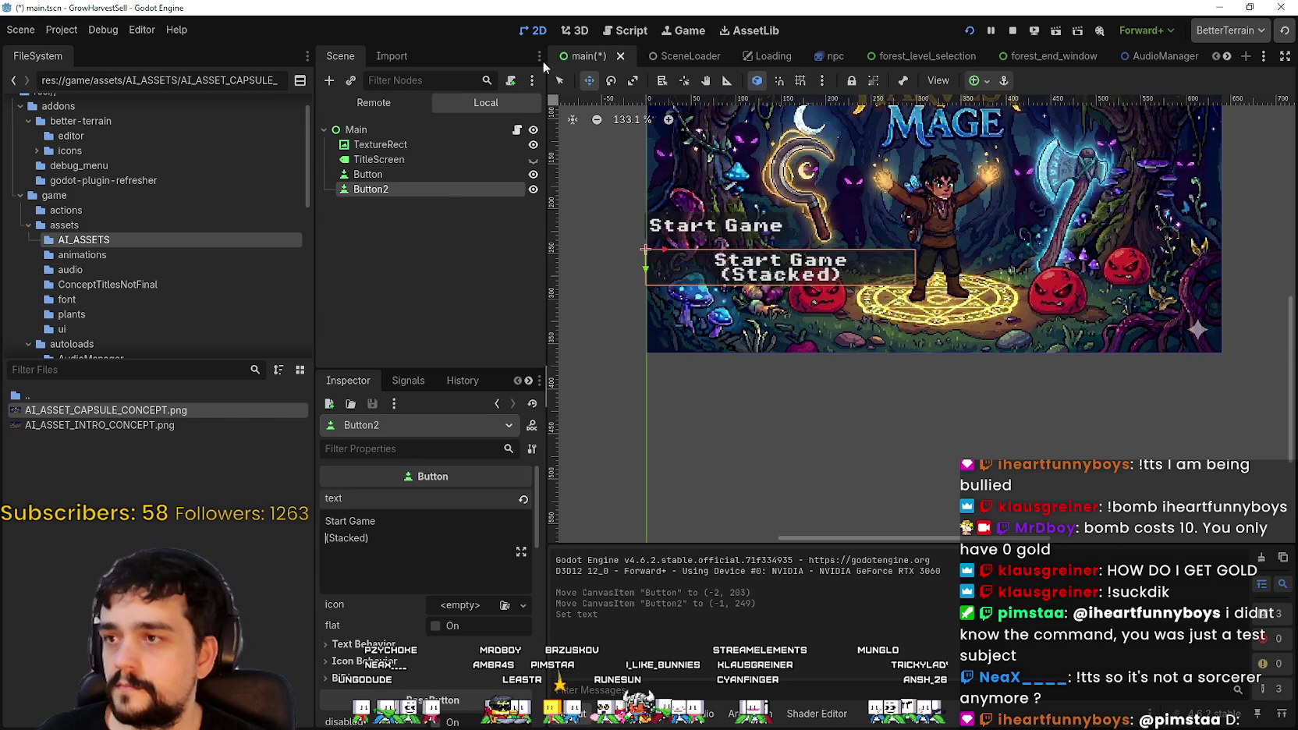
pyautogui.click(560, 81)
pyautogui.moveTo(919, 267); pyautogui.dragTo(778, 263)
pyautogui.scroll(4, 767, 257)
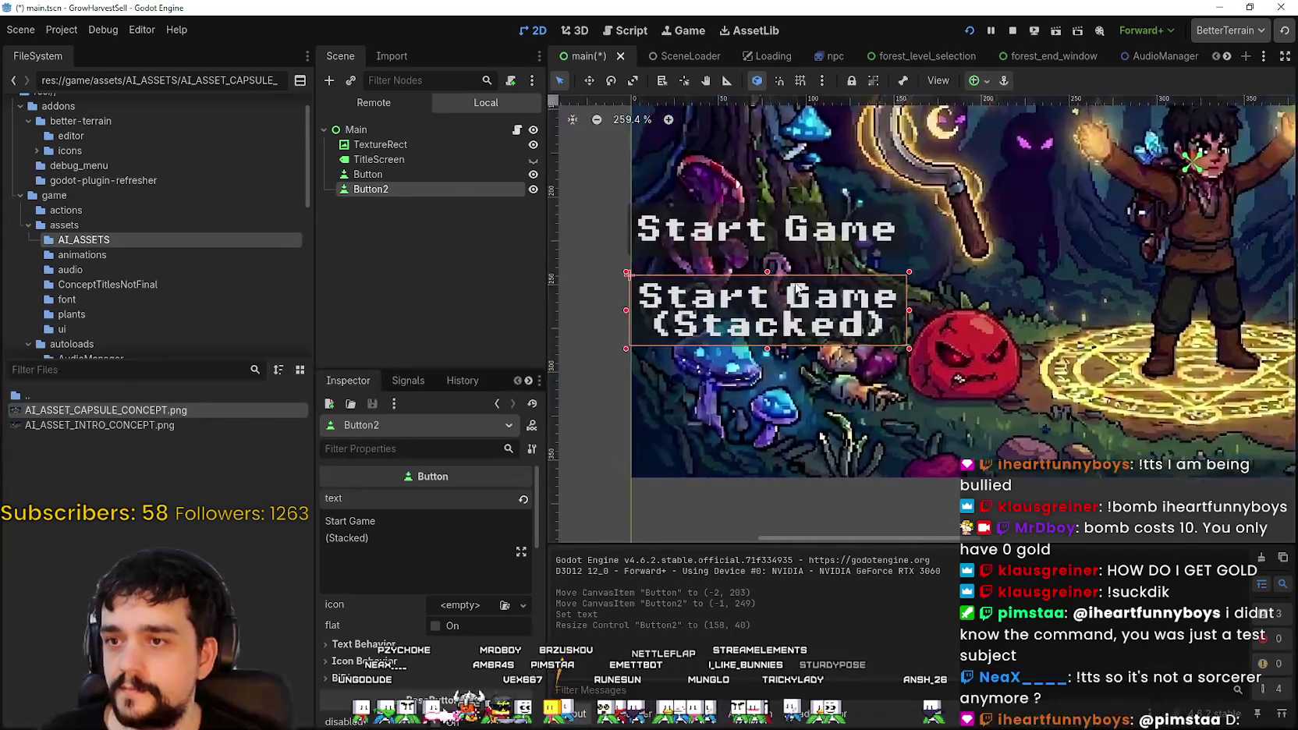
pyautogui.scroll(3, 747, 344)
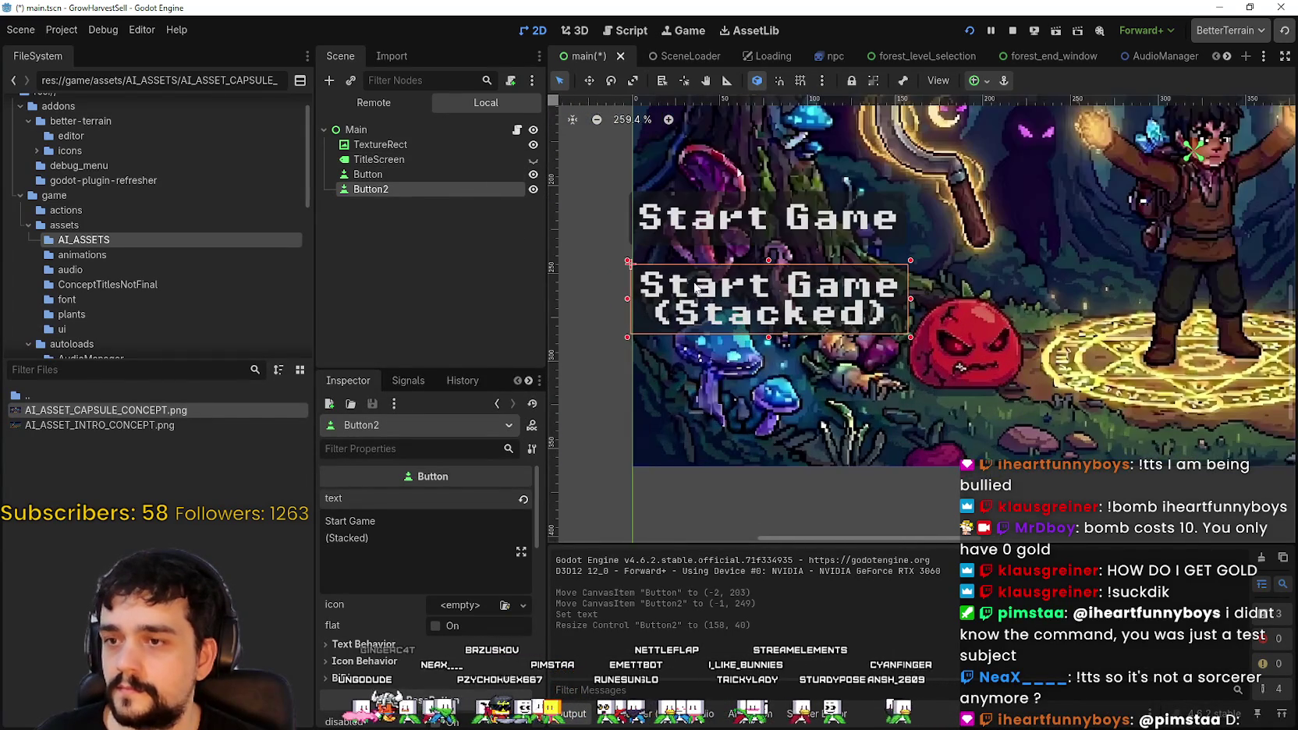
# Step: Nudge Start Game and Start Game (Stacked) into alignment, then save main.tscn and relaunch the game
pyautogui.click(589, 81)
pyautogui.moveTo(699, 294); pyautogui.dragTo(705, 283)
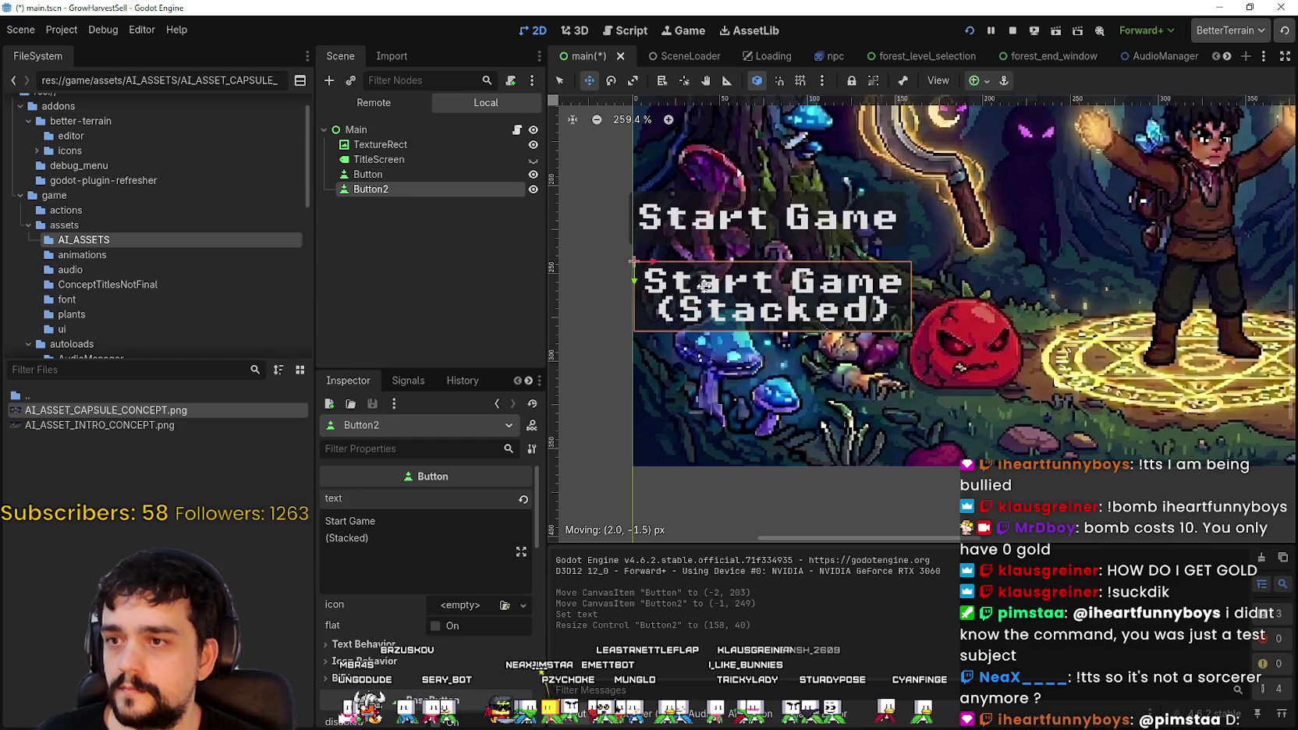
pyautogui.click(421, 178)
pyautogui.moveTo(745, 226); pyautogui.dragTo(752, 238)
pyautogui.scroll(3, 638, 227)
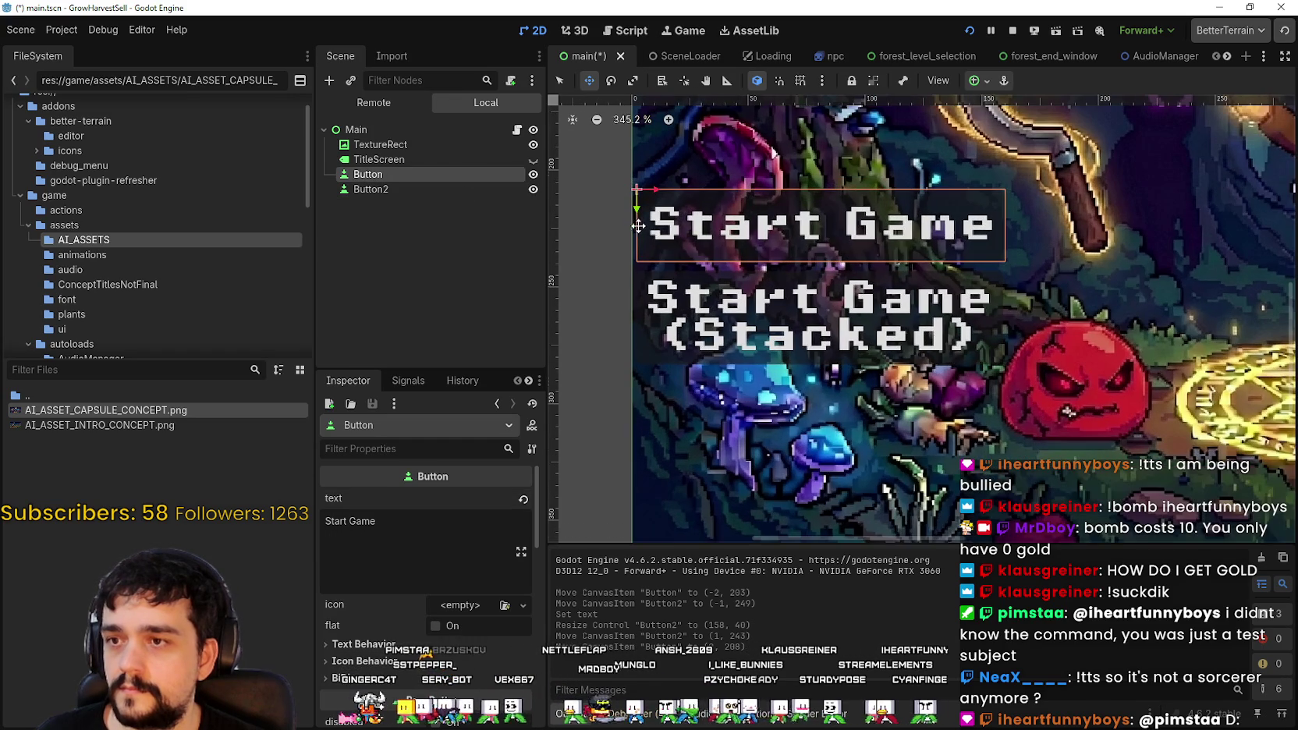
pyautogui.moveTo(666, 230); pyautogui.dragTo(676, 230)
pyautogui.scroll(-1, 675, 230)
pyautogui.click(437, 189)
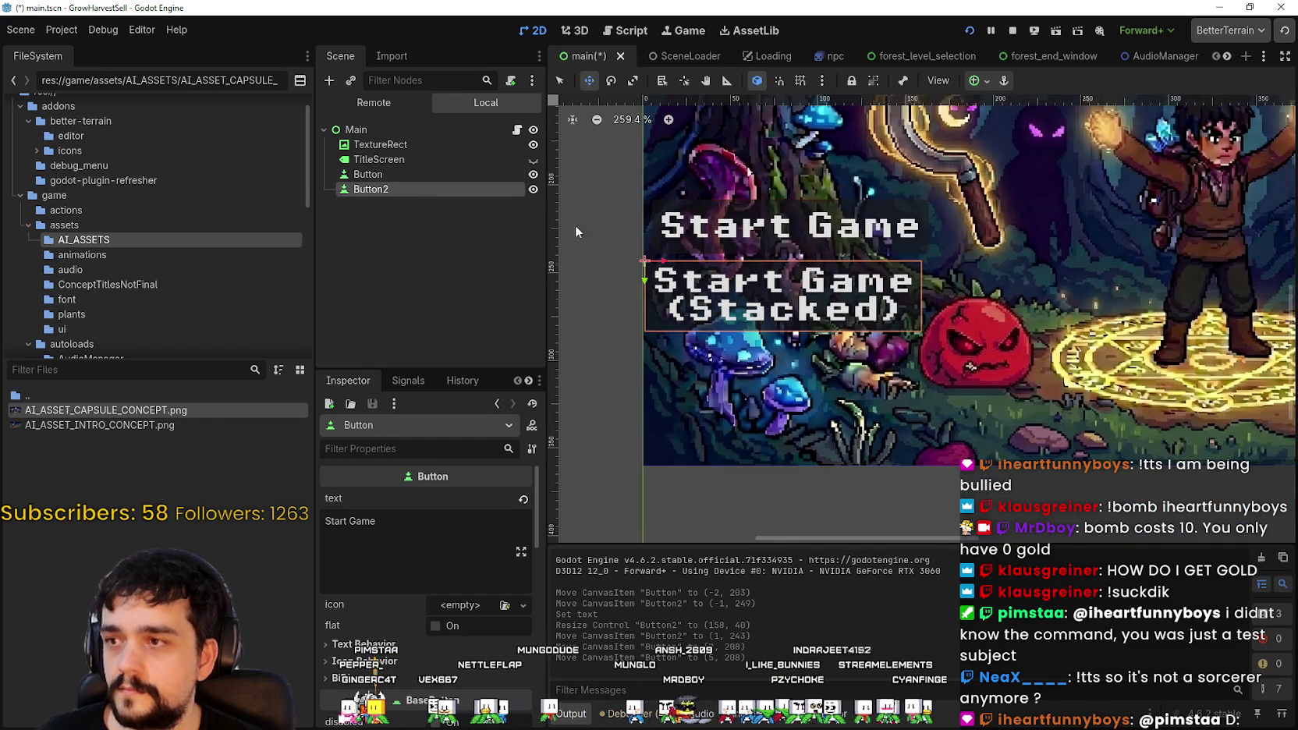
pyautogui.moveTo(680, 292); pyautogui.dragTo(689, 293)
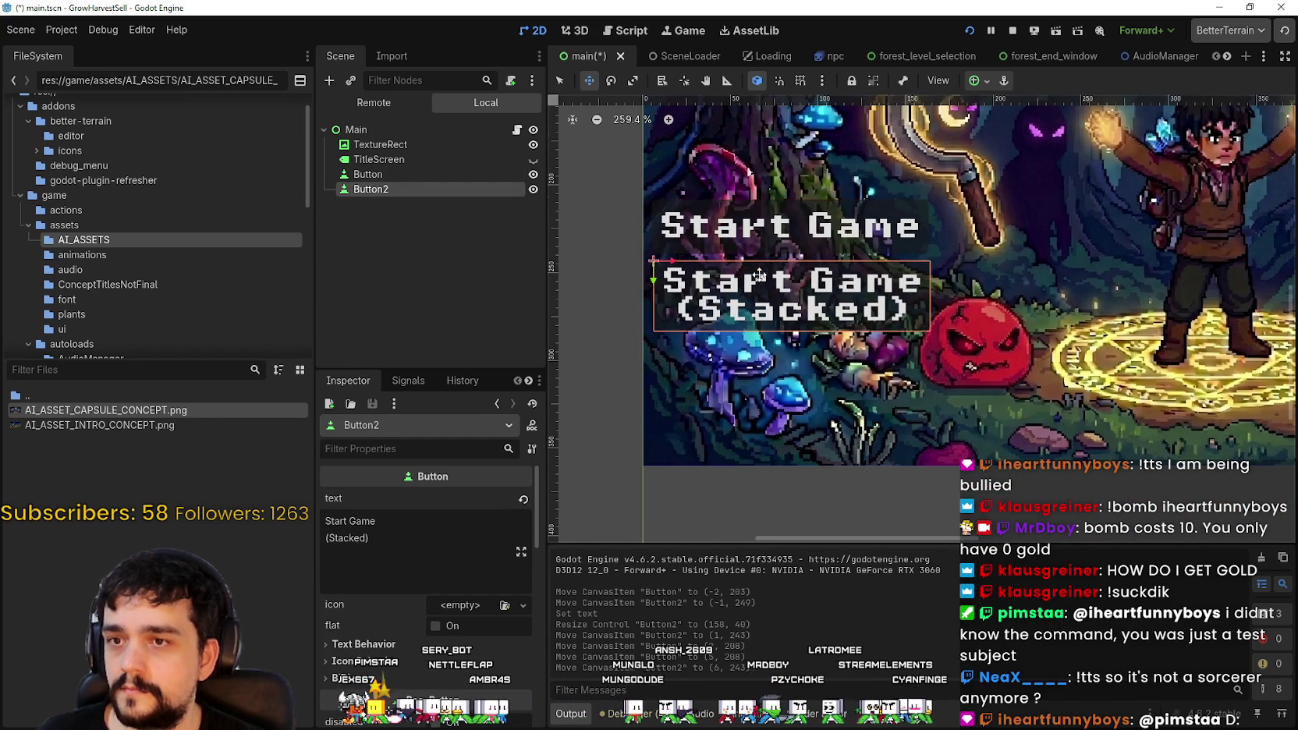
pyautogui.click(1035, 30)
pyautogui.click(969, 30)
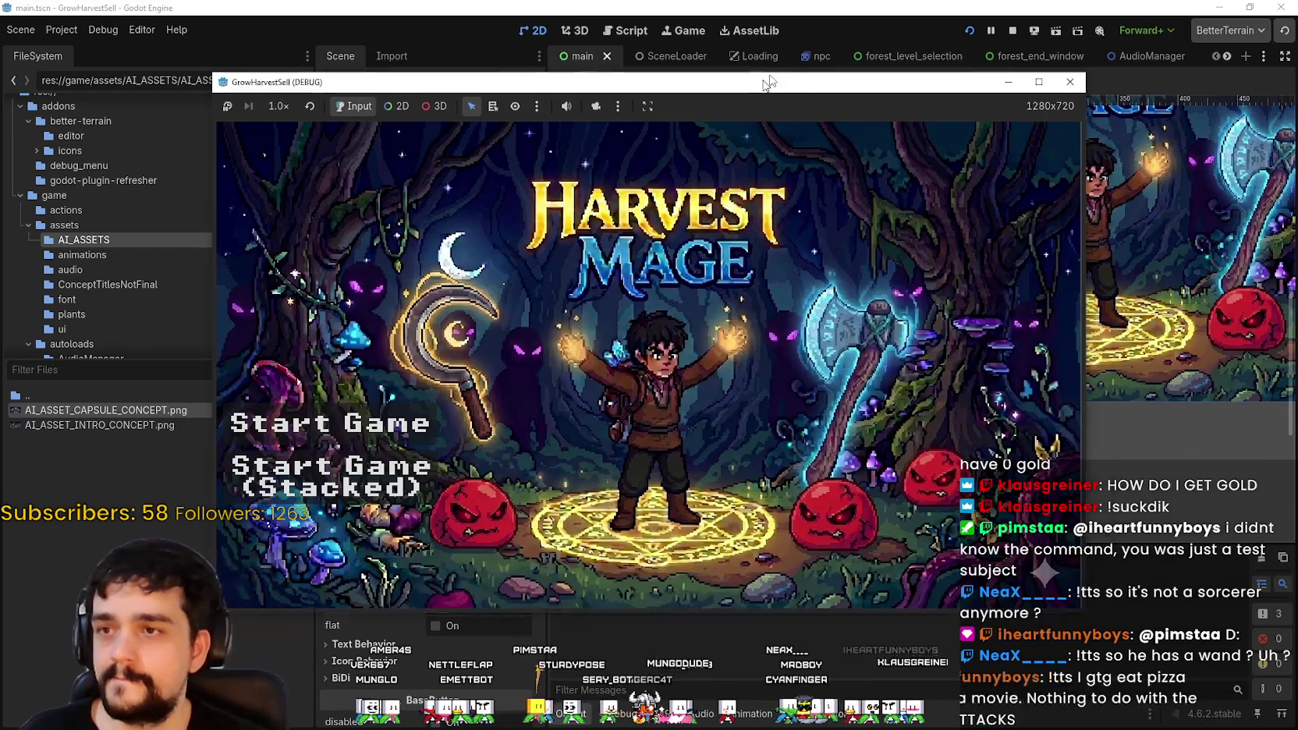
# Step: Reposition the game window, restart the test with F5, and click Start Game on the title screen
pyautogui.moveTo(763, 82); pyautogui.dragTo(869, 36)
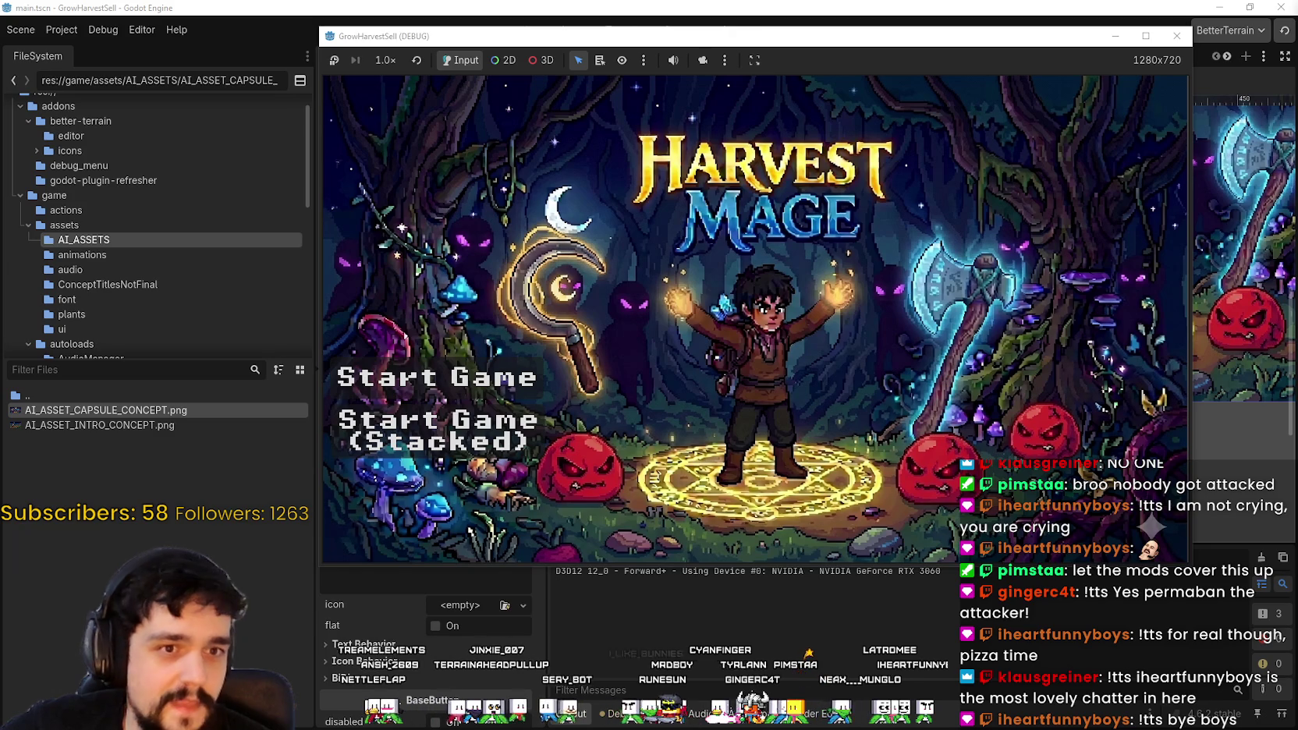
pyautogui.moveTo(786, 36); pyautogui.dragTo(727, 16)
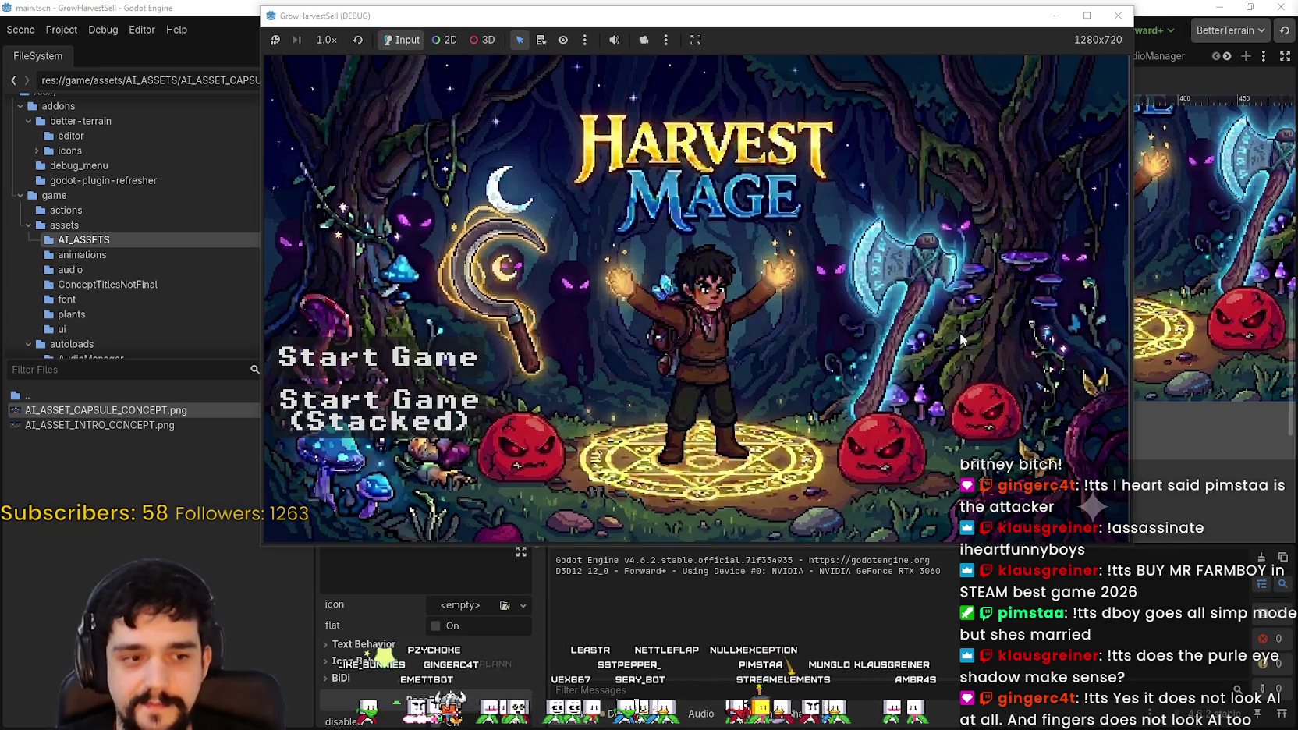
pyautogui.press('F5')
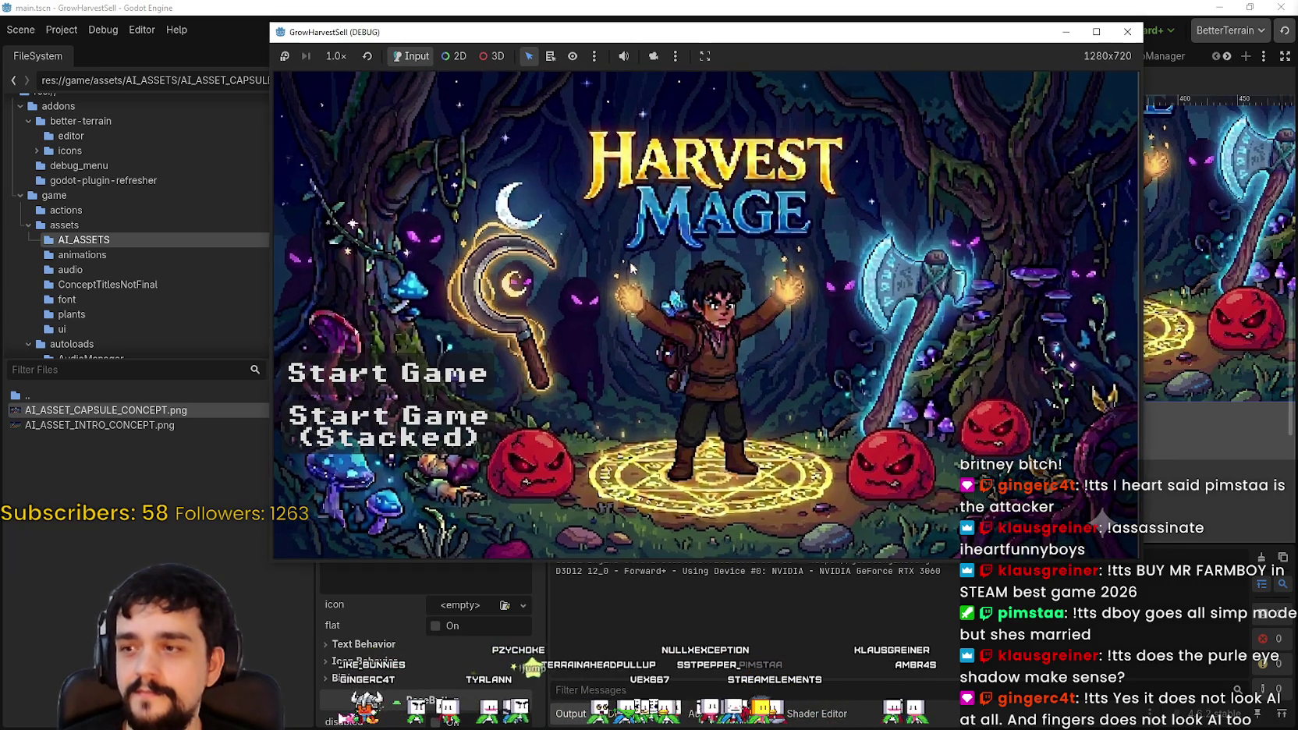
pyautogui.click(443, 432)
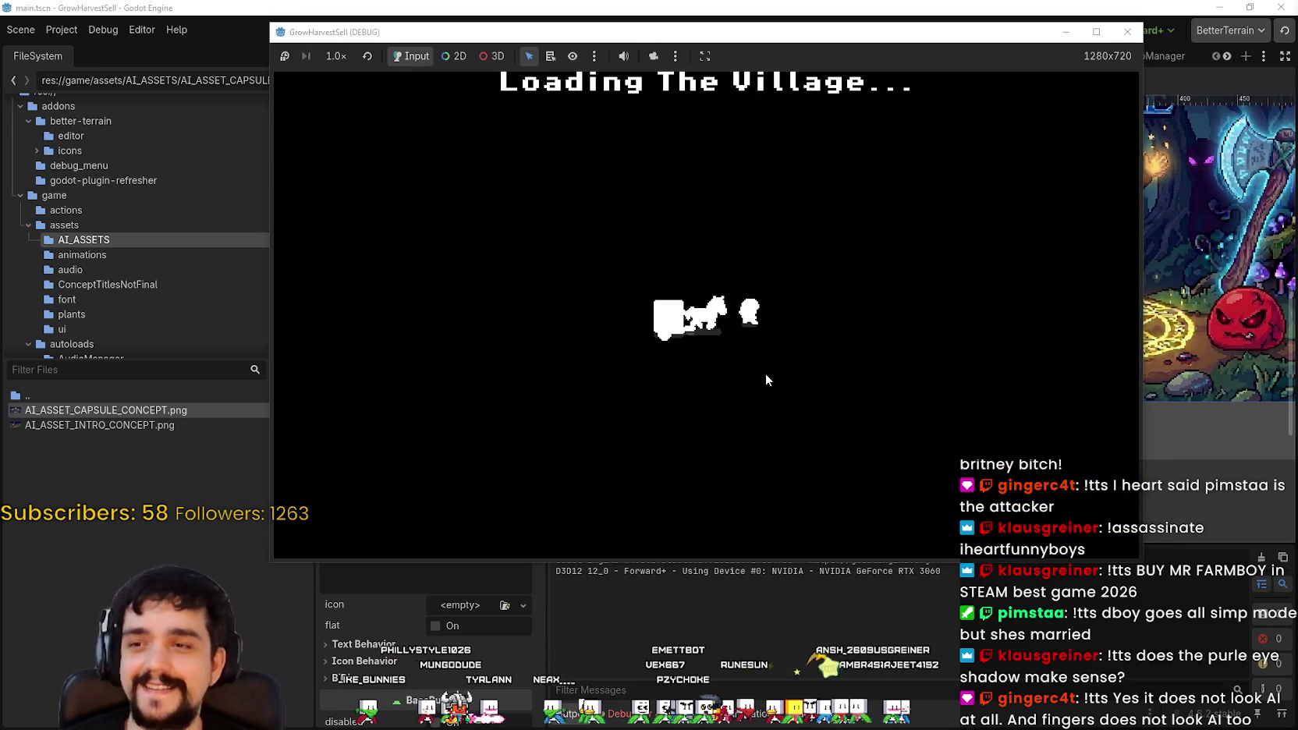
# Step: Walk the hero up to the Skill Board, open the prestige tree, then close it
pyautogui.press('d')
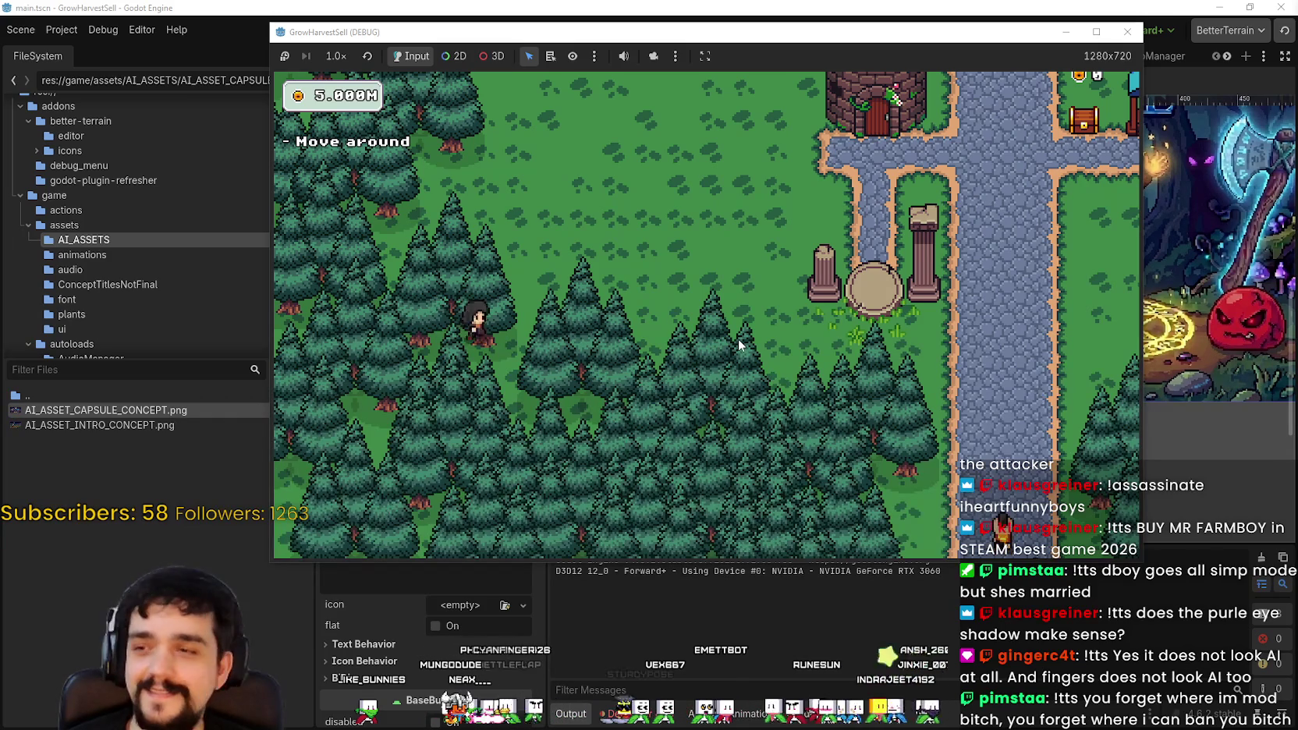
pyautogui.press('w')
pyautogui.press('super+Up')
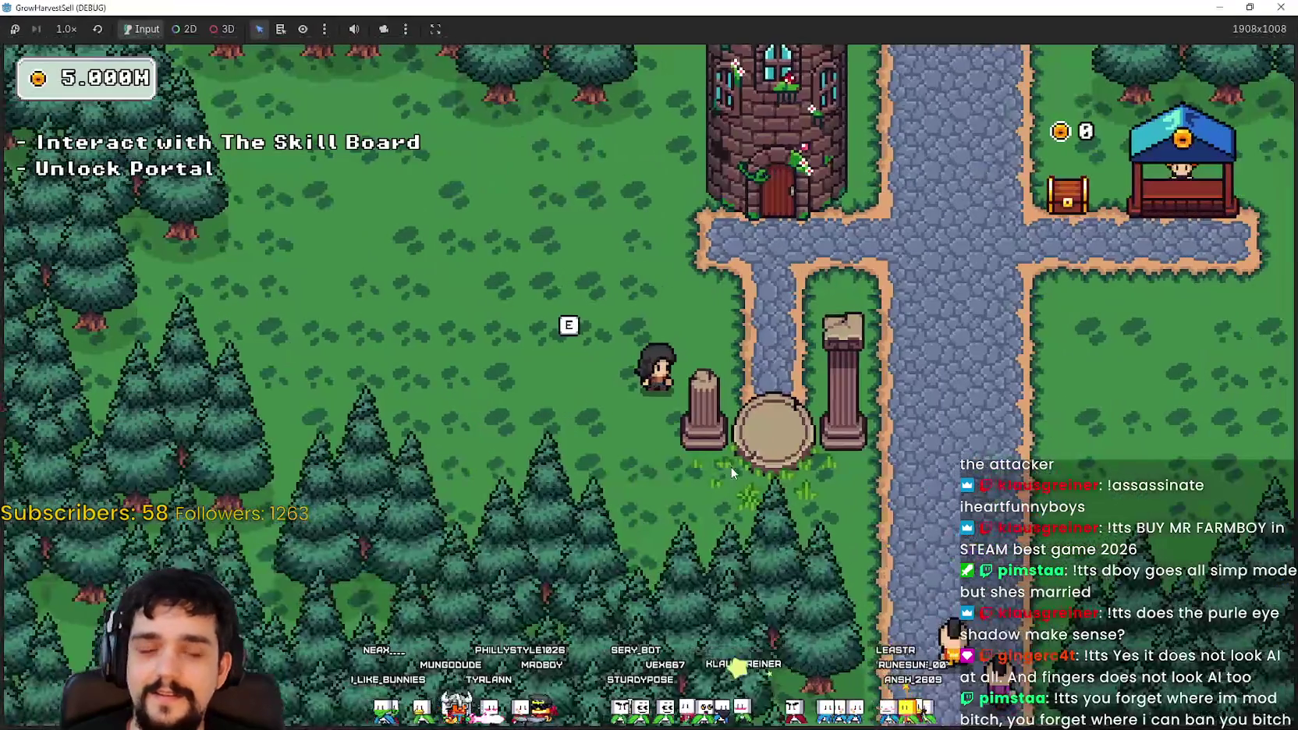
pyautogui.press('w')
pyautogui.press('e')
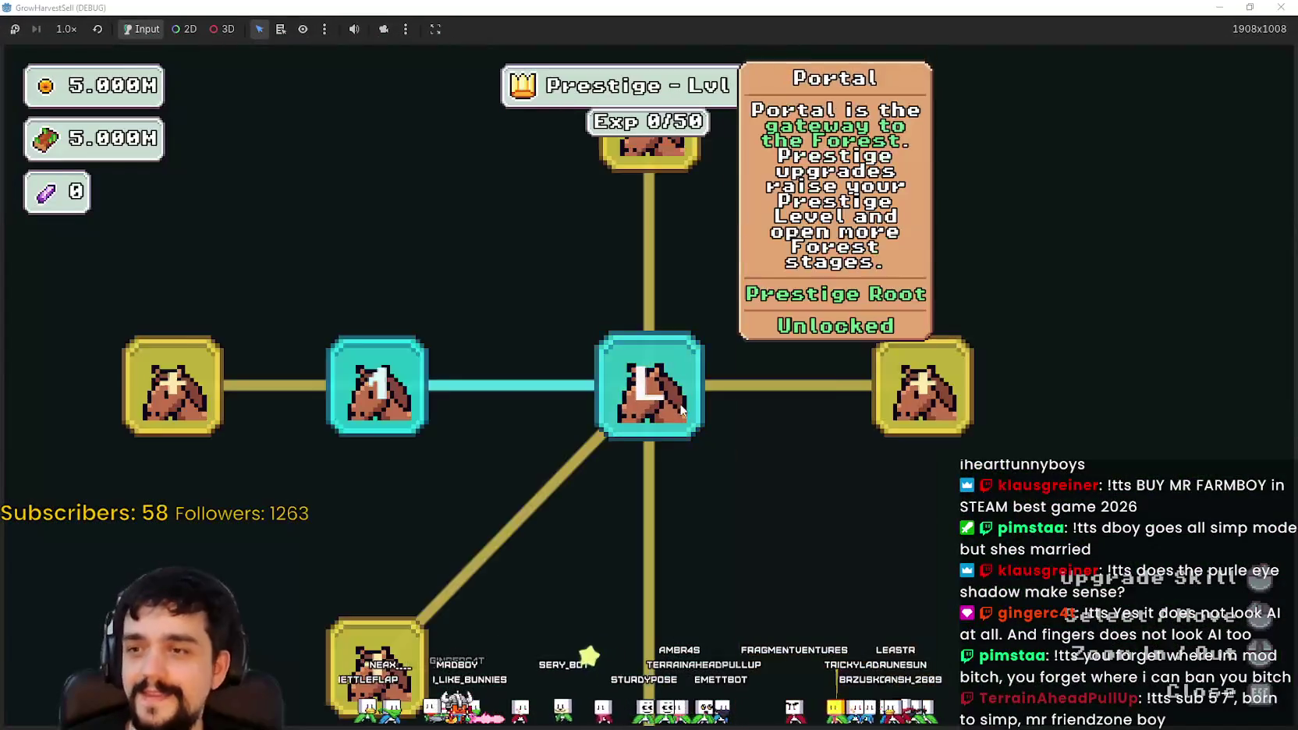
pyautogui.press('Escape')
# Step: Walk down to the portal and travel to the Stage 1 forest
pyautogui.press('s')
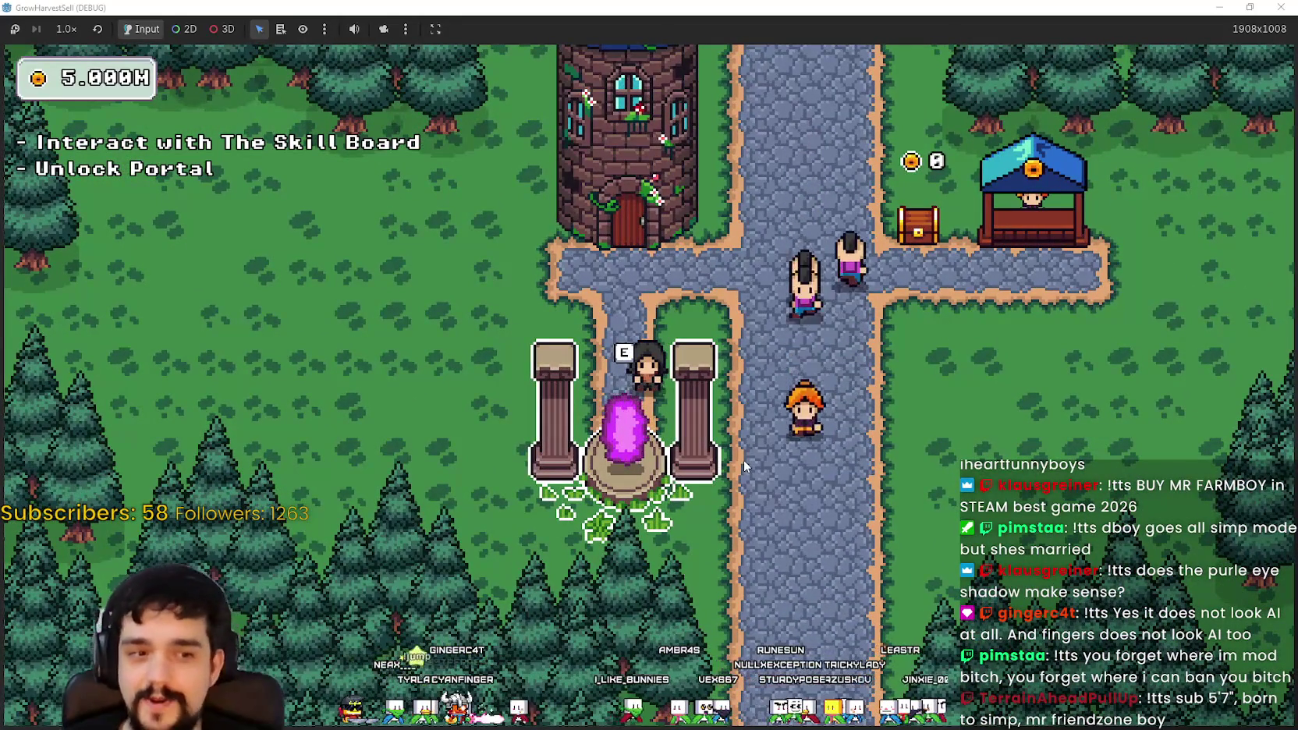
pyautogui.press('e')
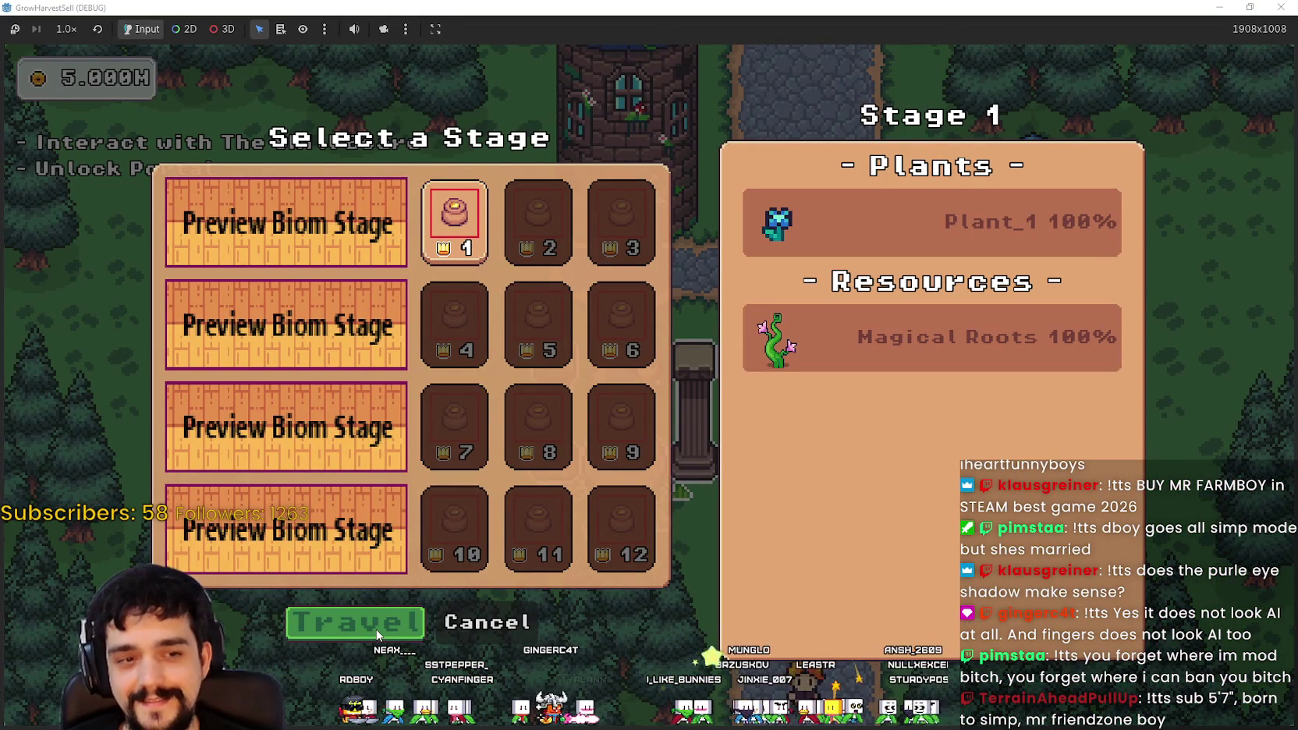
pyautogui.click(378, 634)
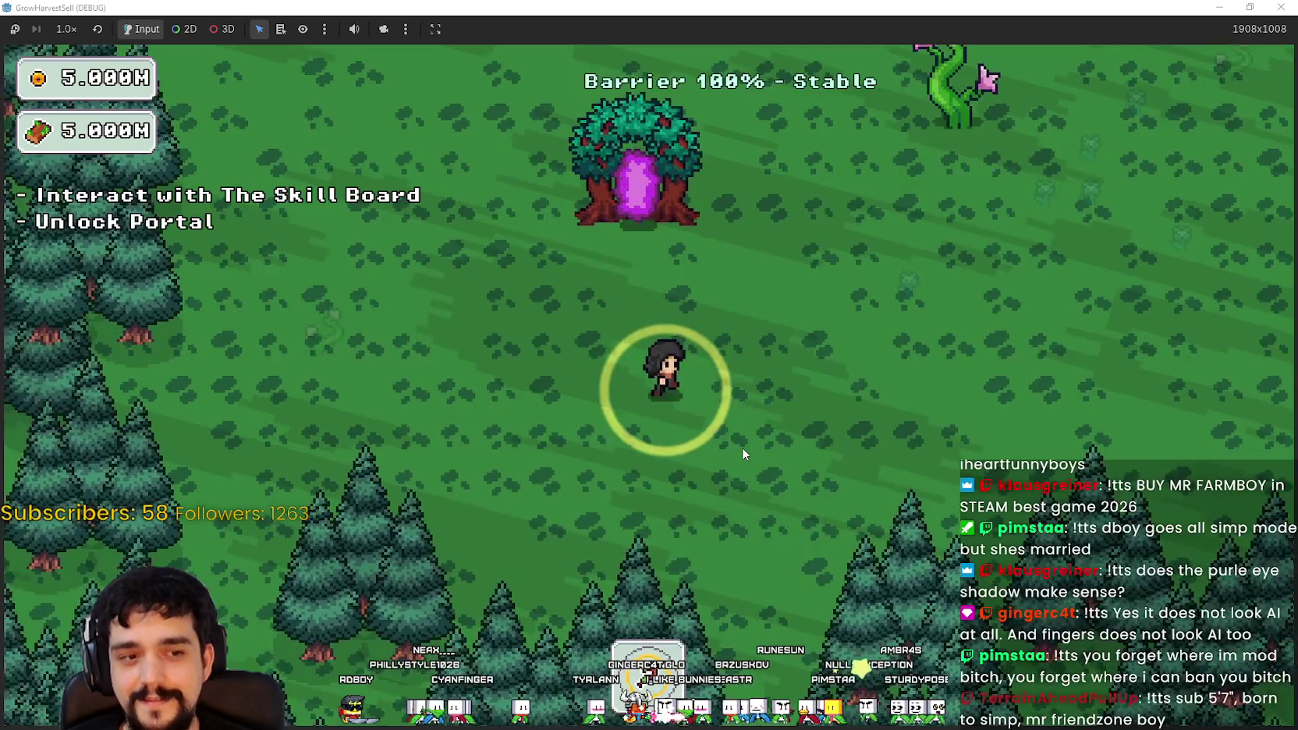
# Step: Roam the forest north through the plant field into the trees and back out
pyautogui.press('d')
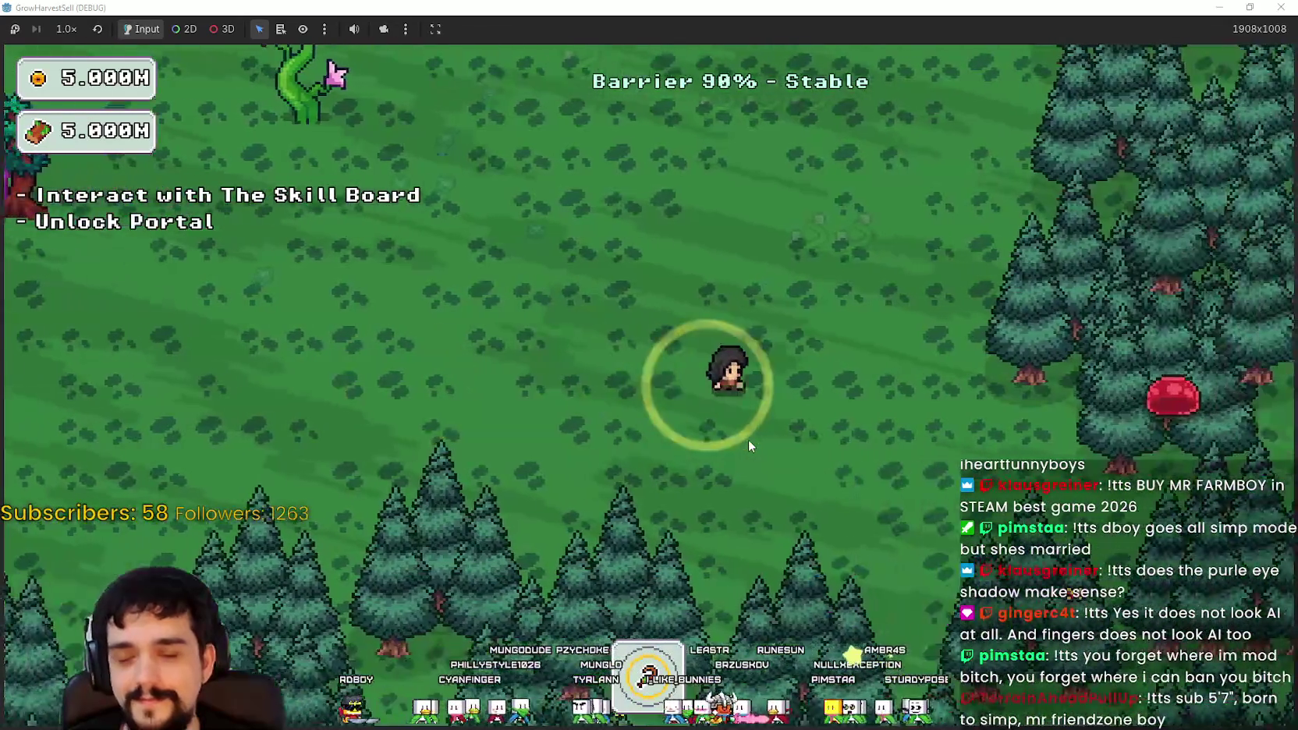
pyautogui.press('w')
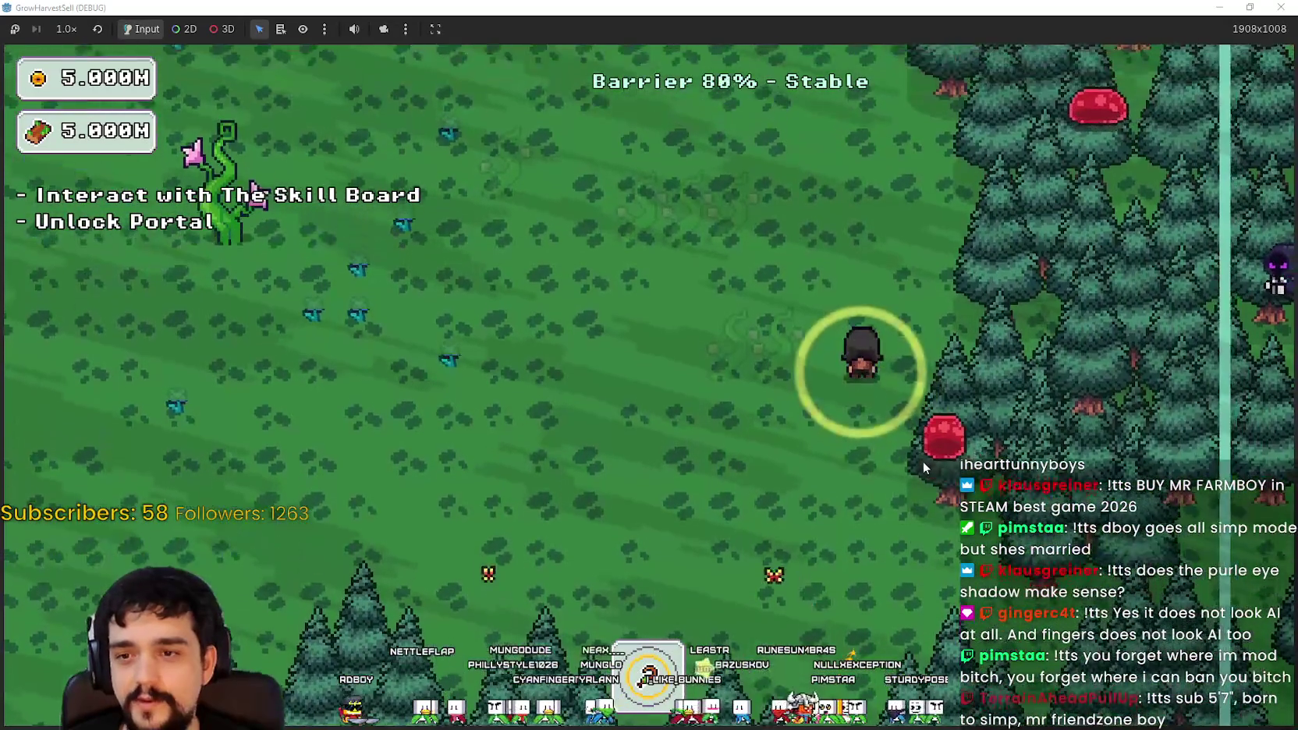
pyautogui.press('w')
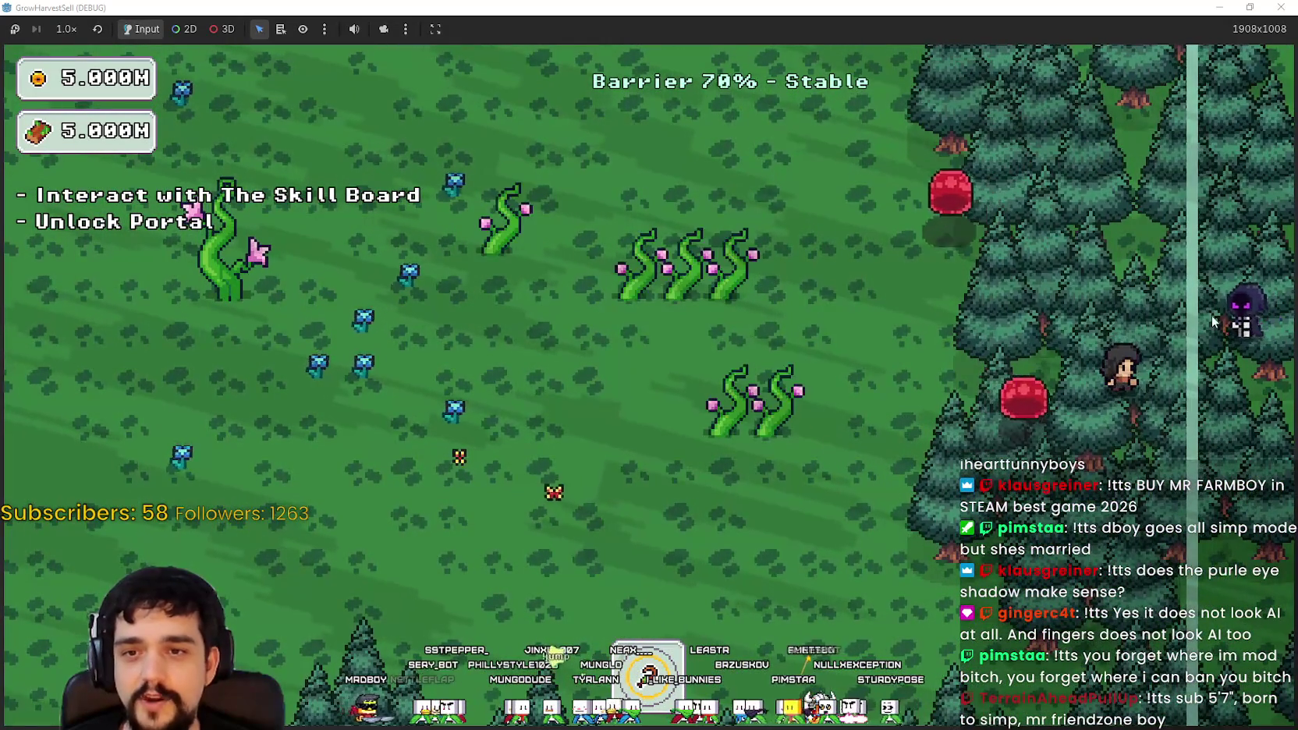
pyautogui.press('w')
pyautogui.press('a')
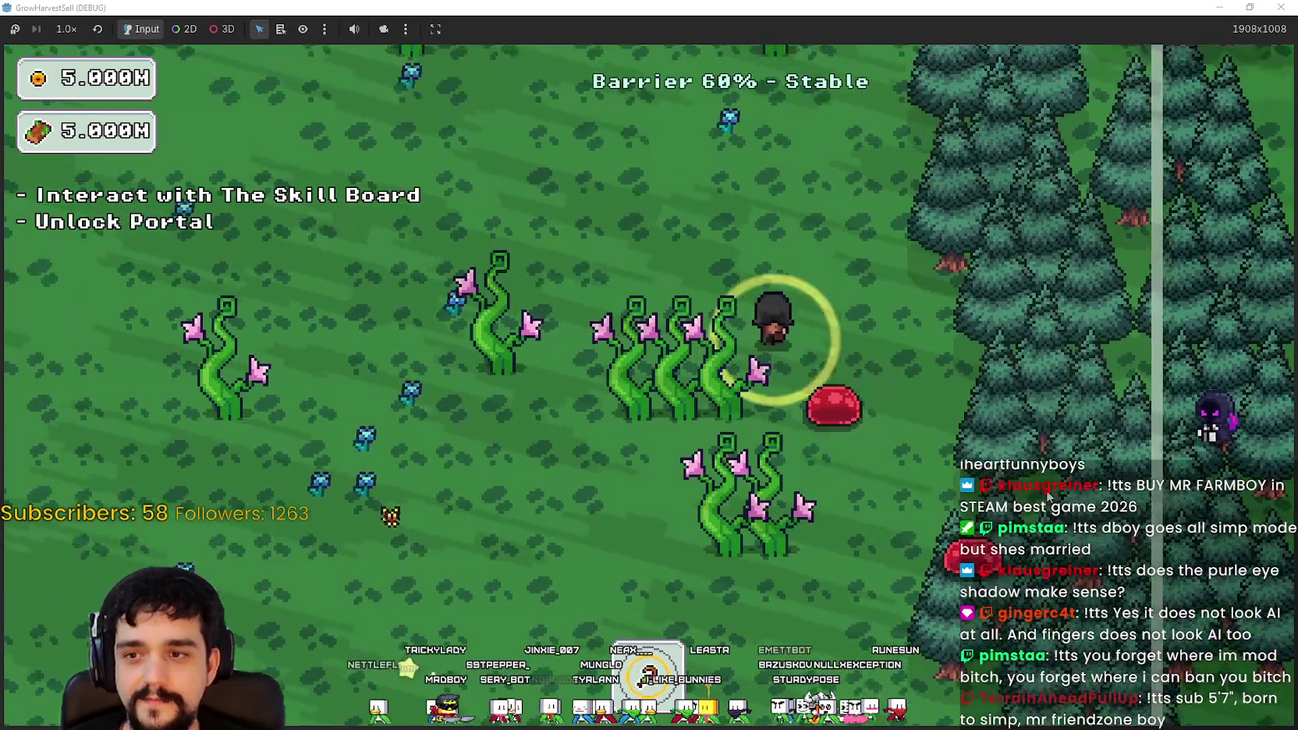
pyautogui.press('w')
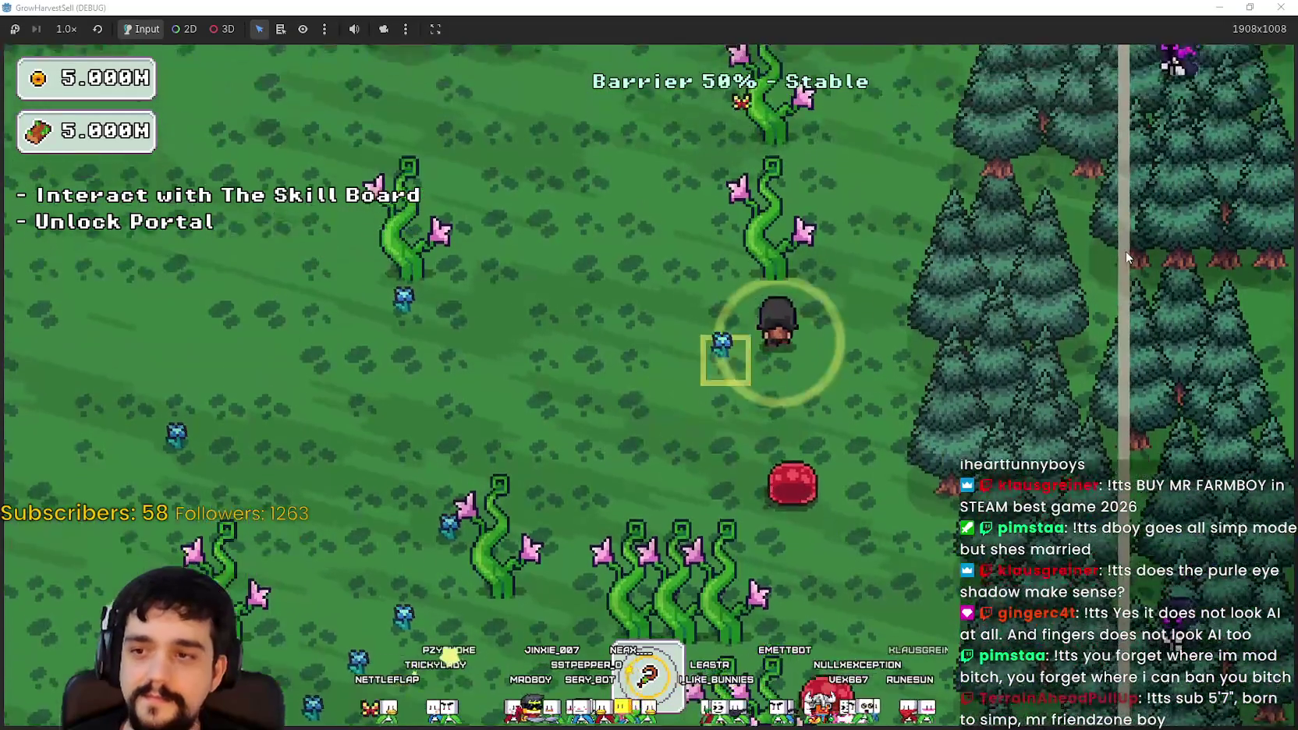
pyautogui.press('w')
pyautogui.press('a')
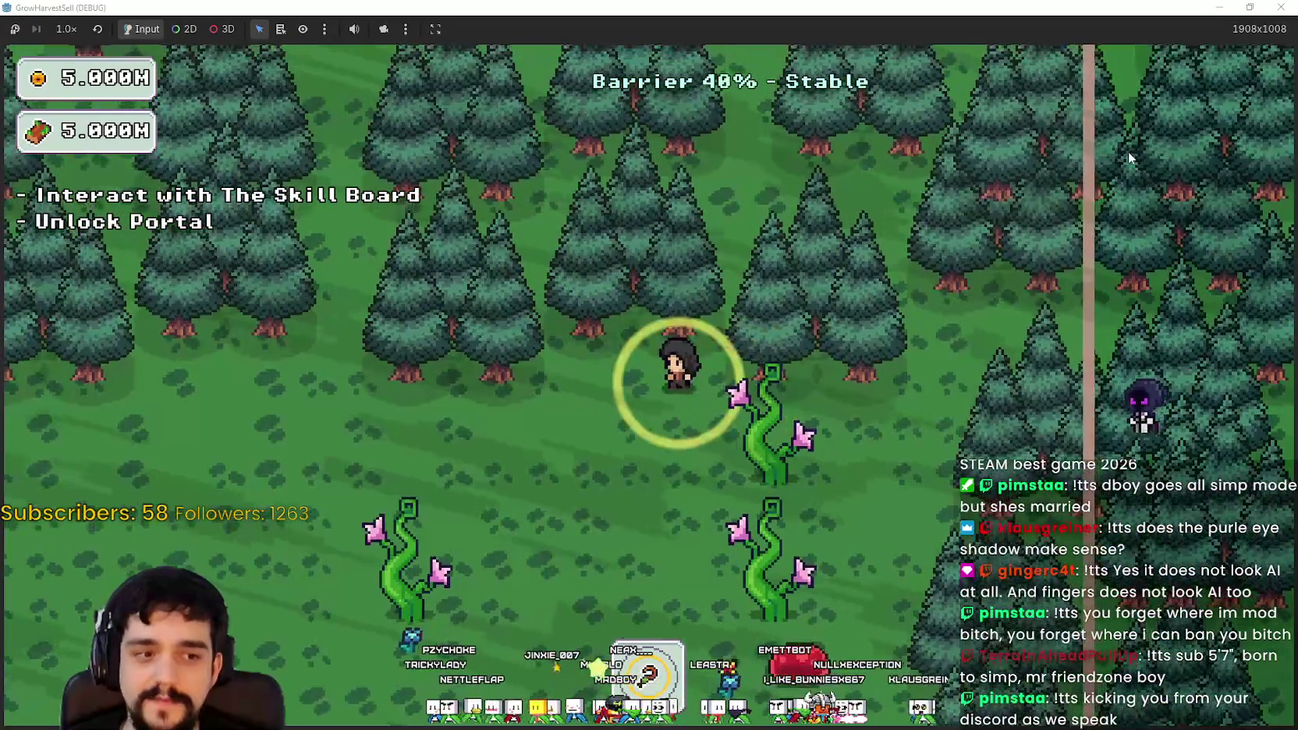
pyautogui.press('w')
pyautogui.press('a')
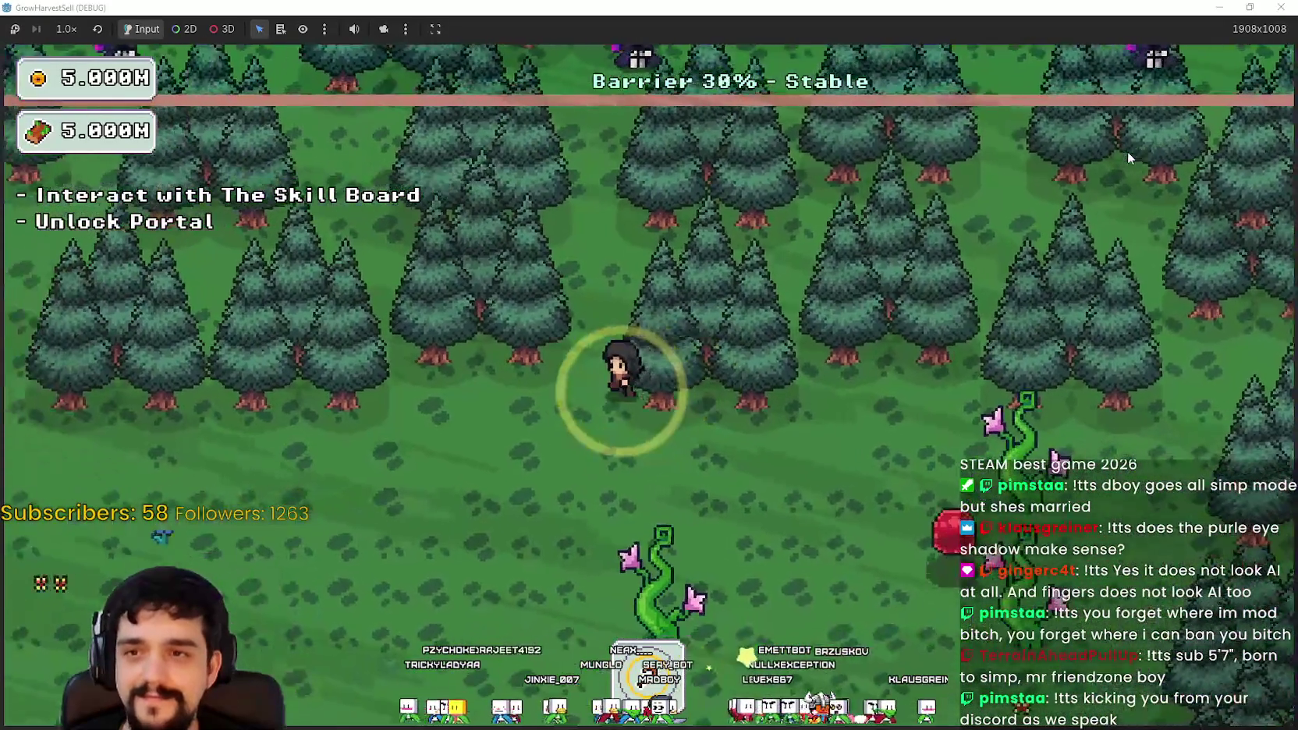
pyautogui.press('s')
pyautogui.press('d')
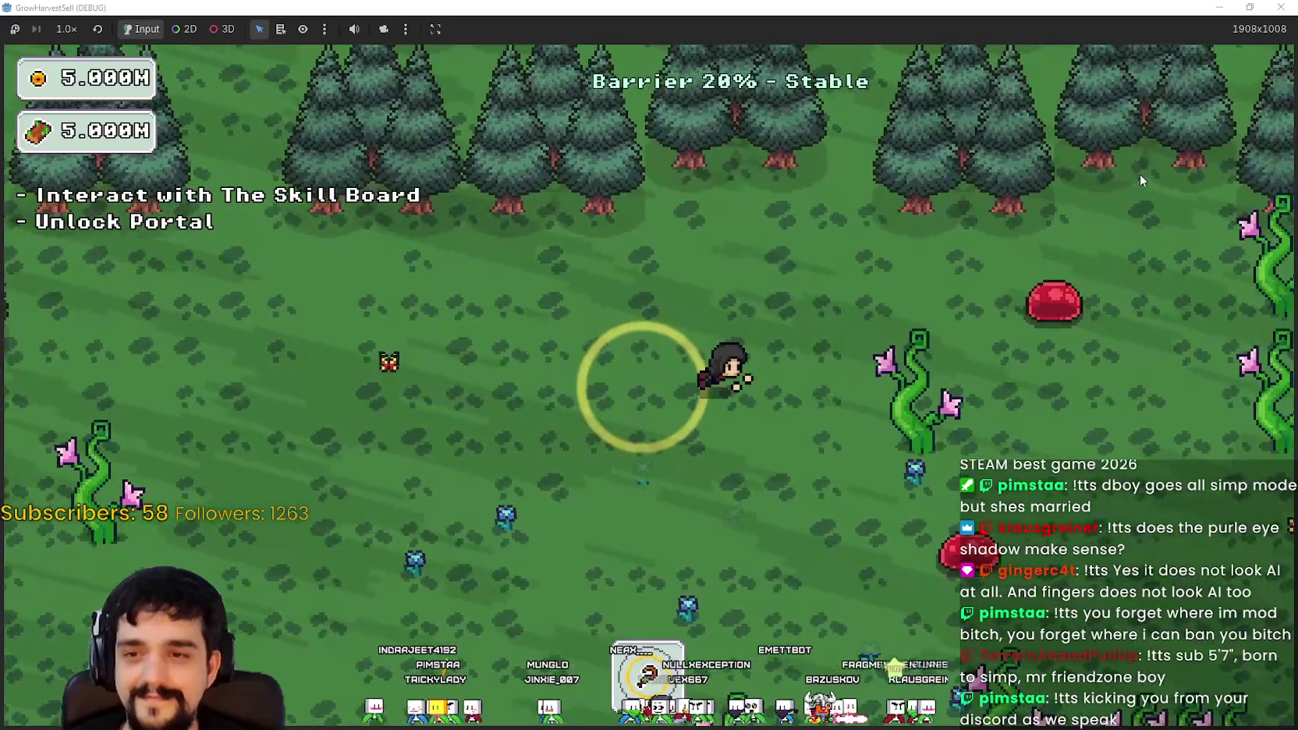
# Step: Cross the field while the barrier falls to 0%, then enter the portal tree back to the village
pyautogui.press('d')
pyautogui.press('s')
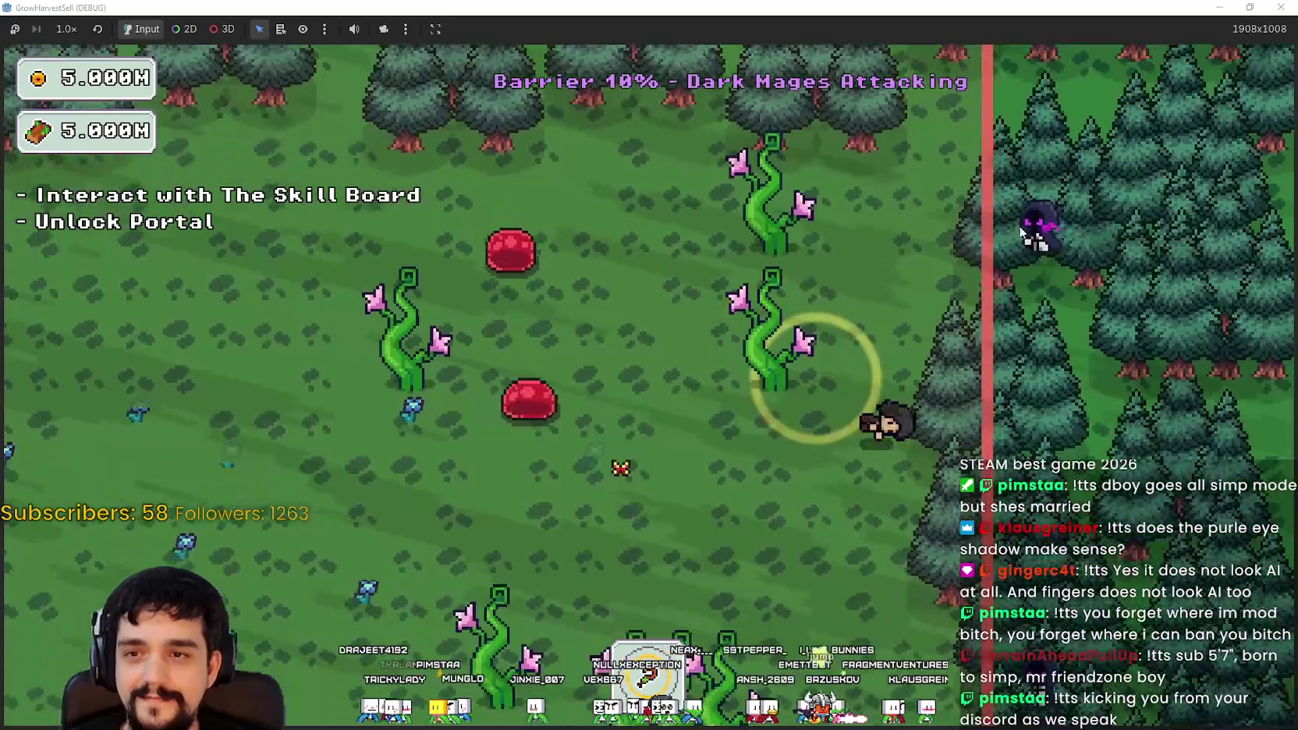
pyautogui.press('s')
pyautogui.press('a')
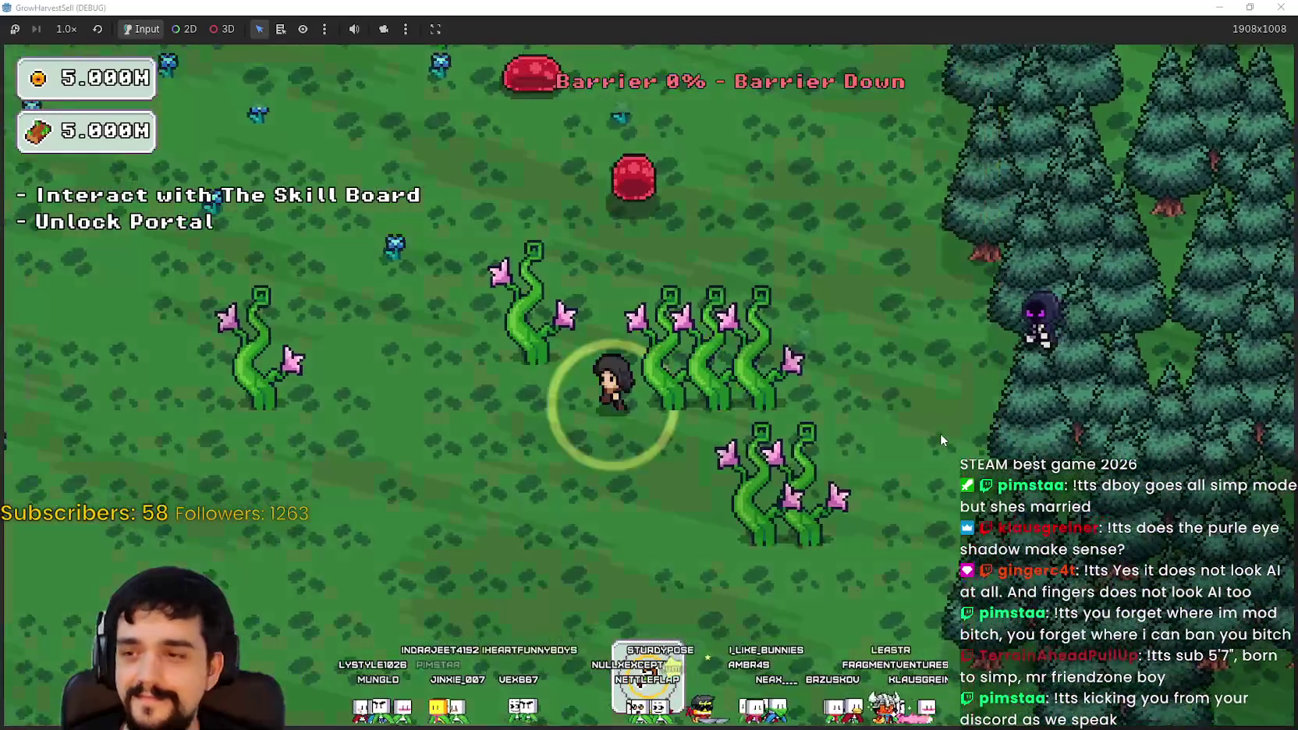
pyautogui.press('d')
pyautogui.press('w')
pyautogui.press('d')
pyautogui.press('a')
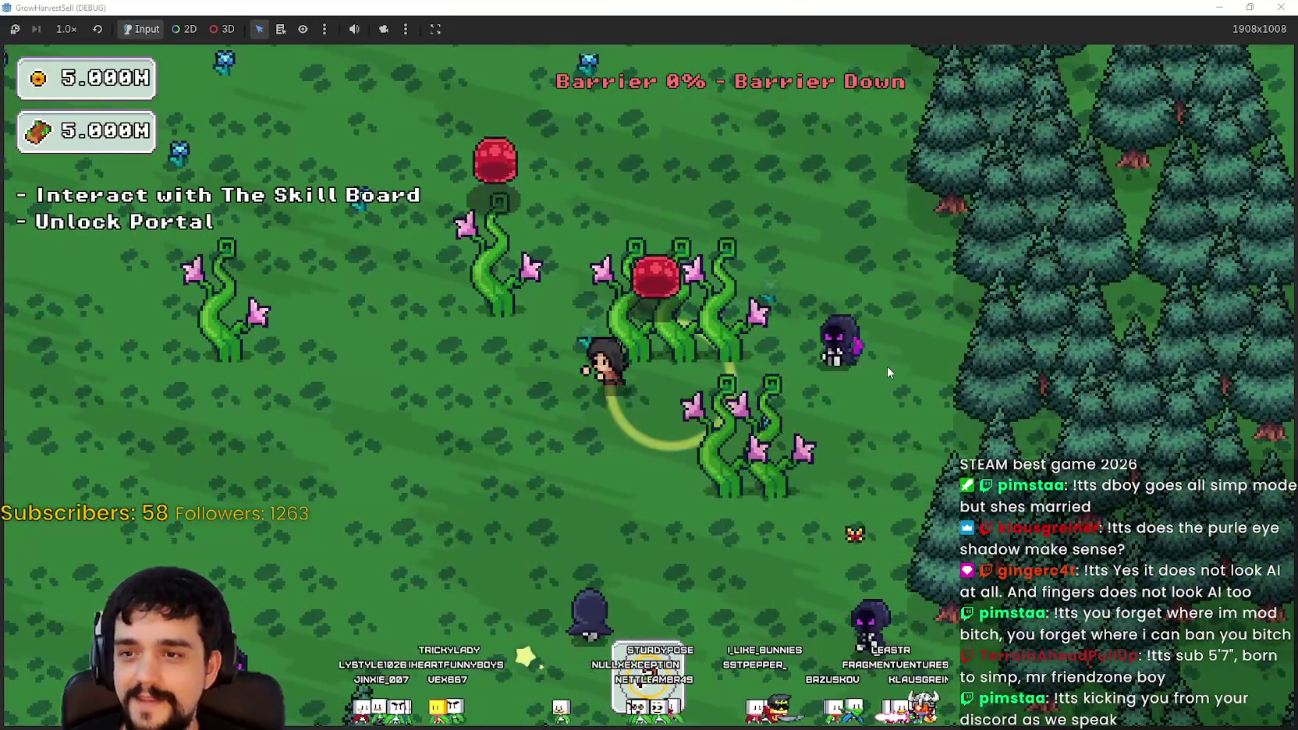
pyautogui.press('a')
pyautogui.press('w')
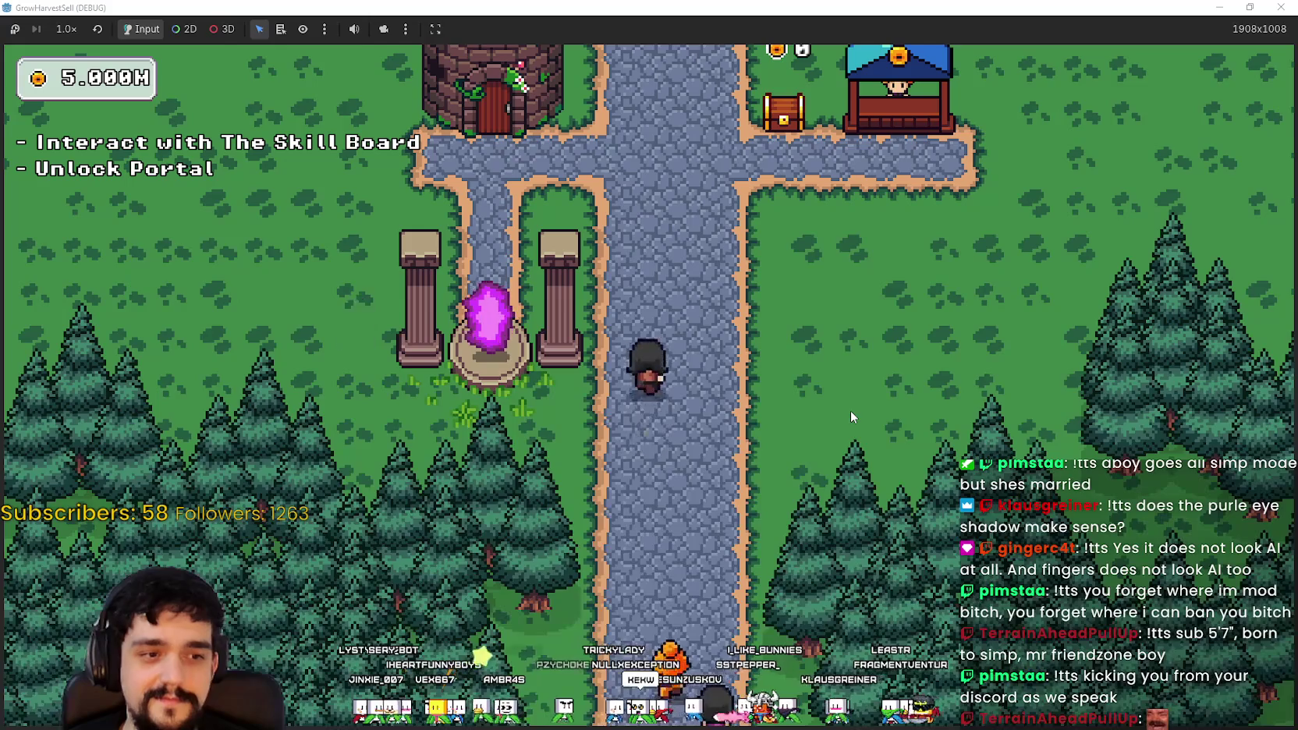
# Step: Walk up and down the village road toward the tower, then shrink the game window
pyautogui.press('w')
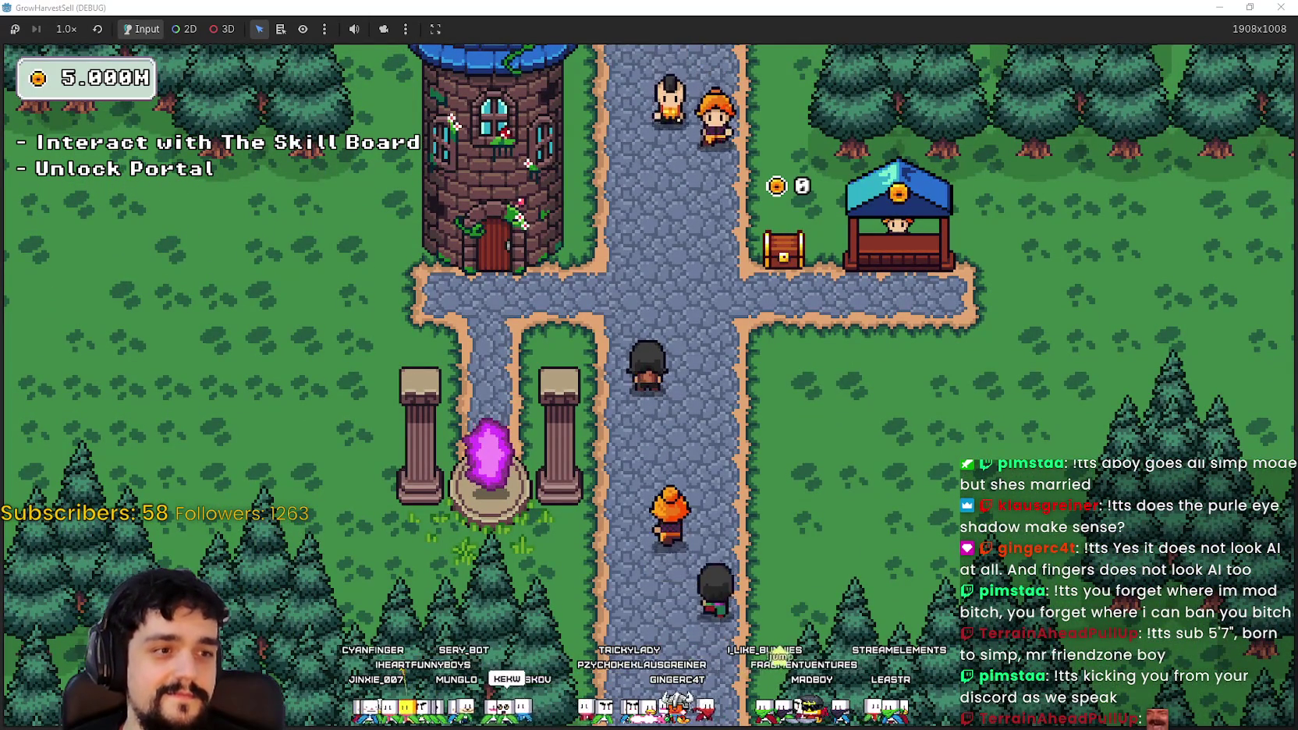
pyautogui.press('w')
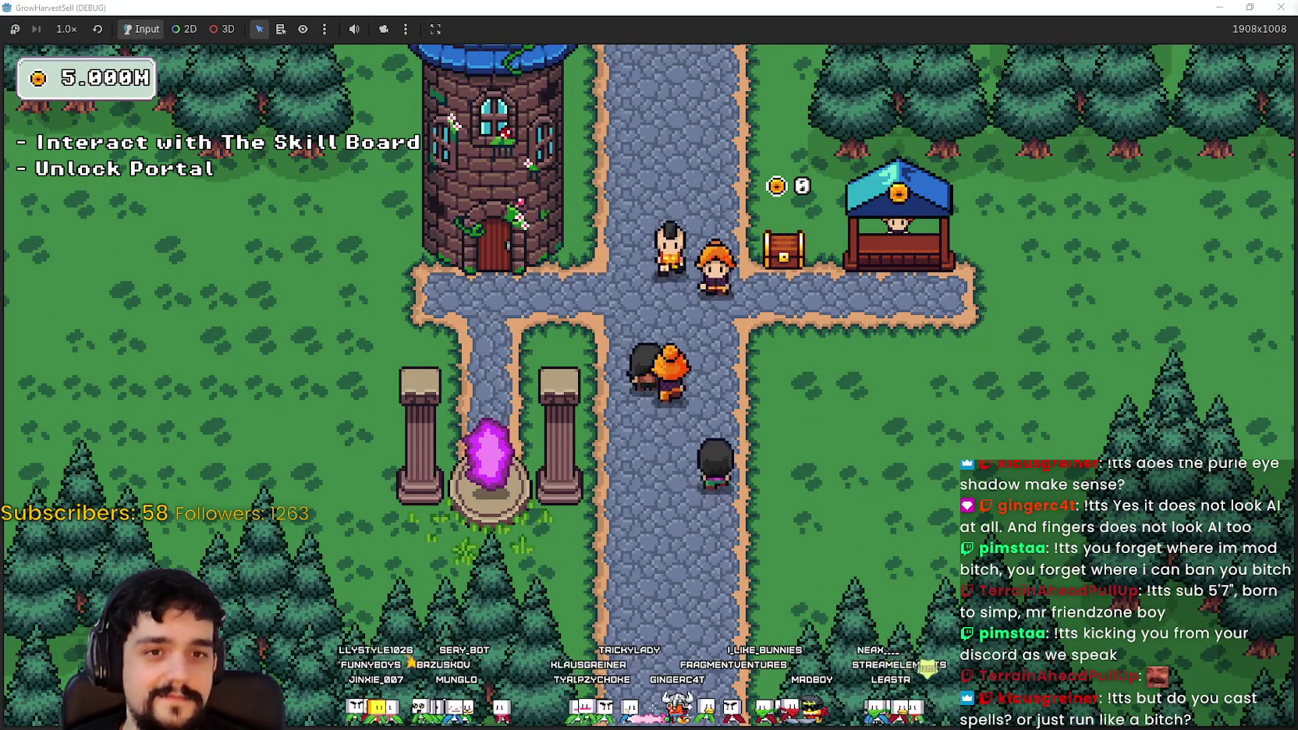
pyautogui.press('s')
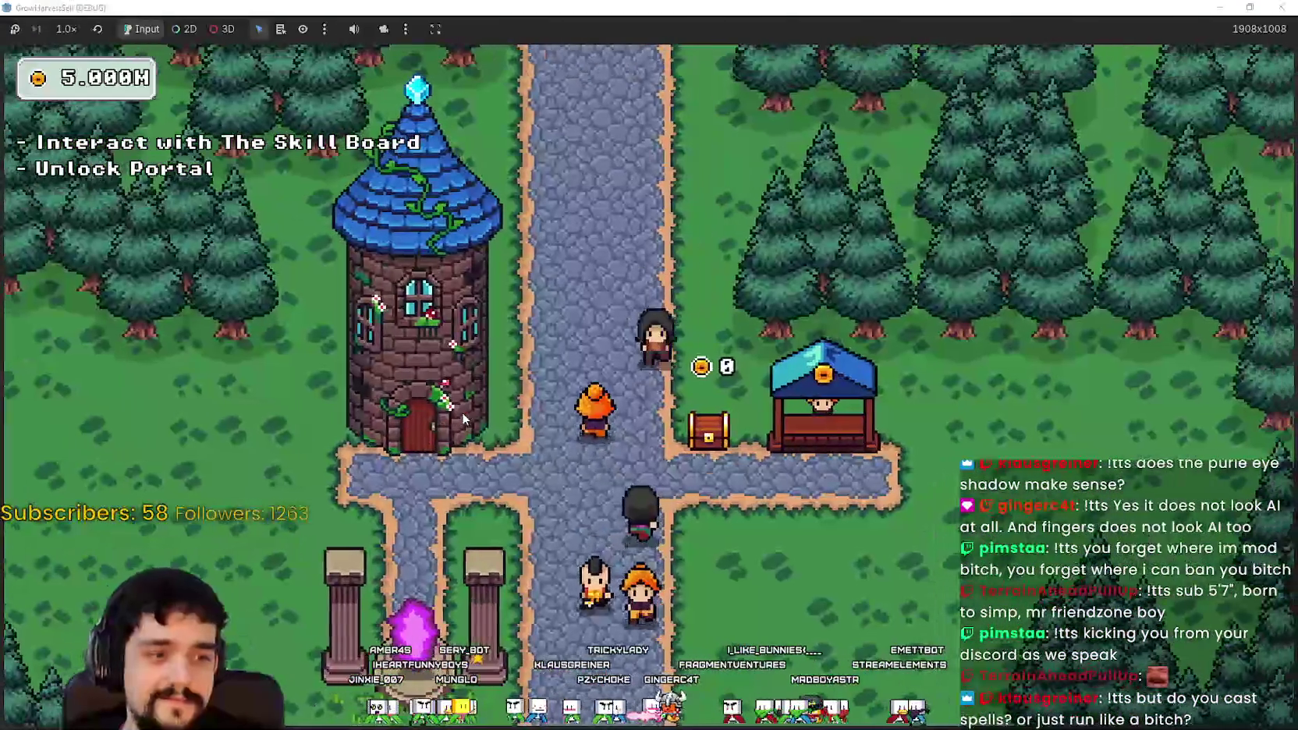
pyautogui.press('w')
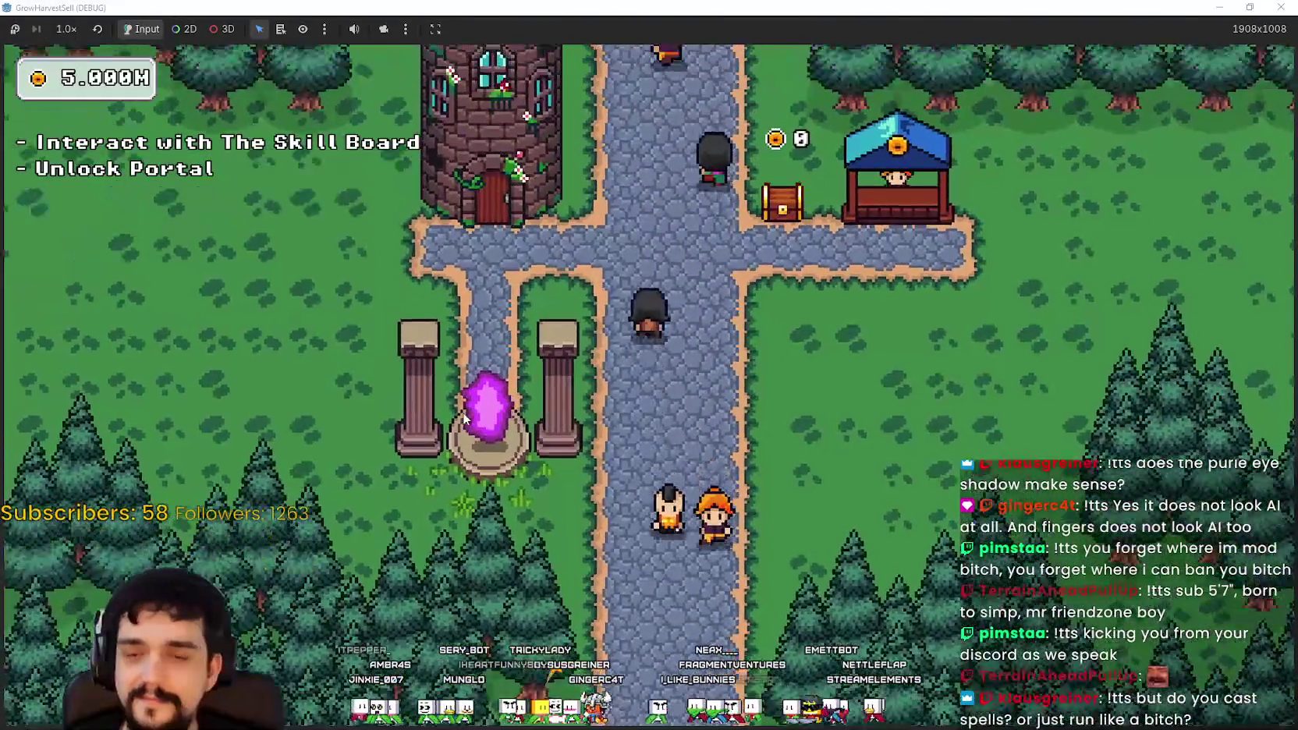
pyautogui.press('a')
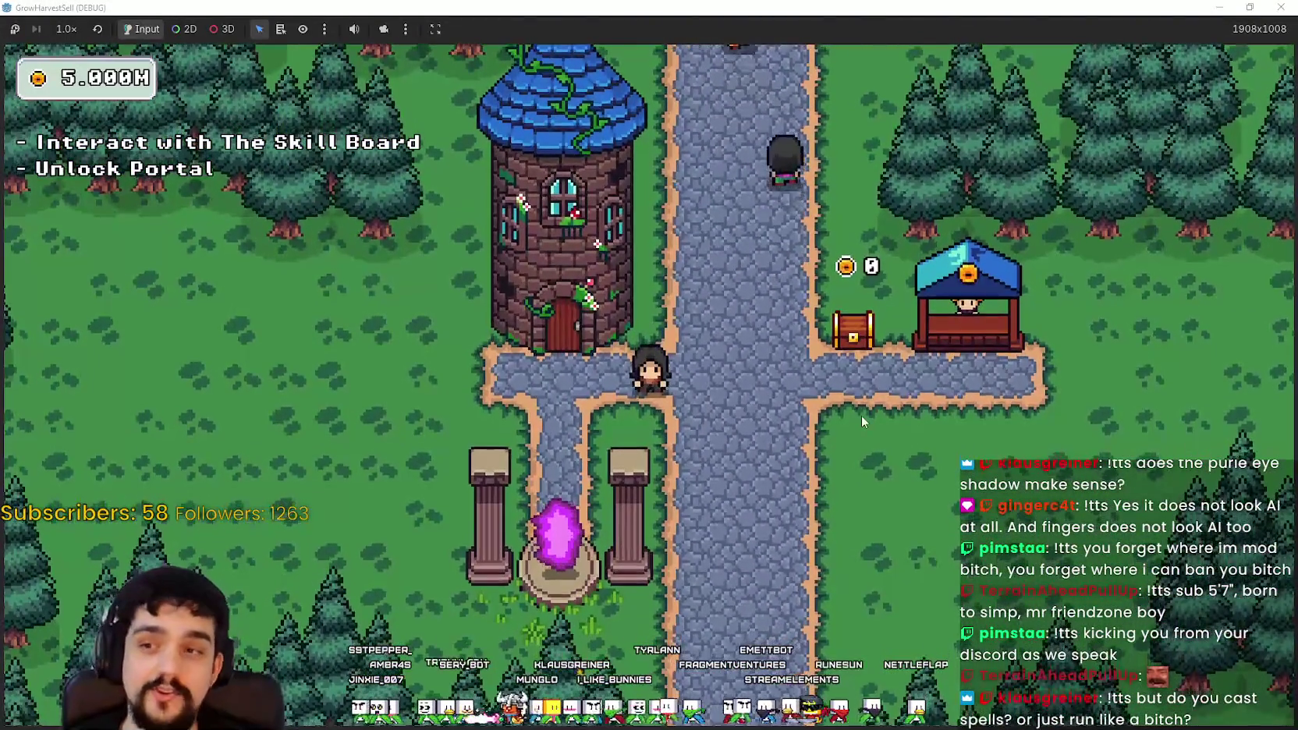
pyautogui.press('d')
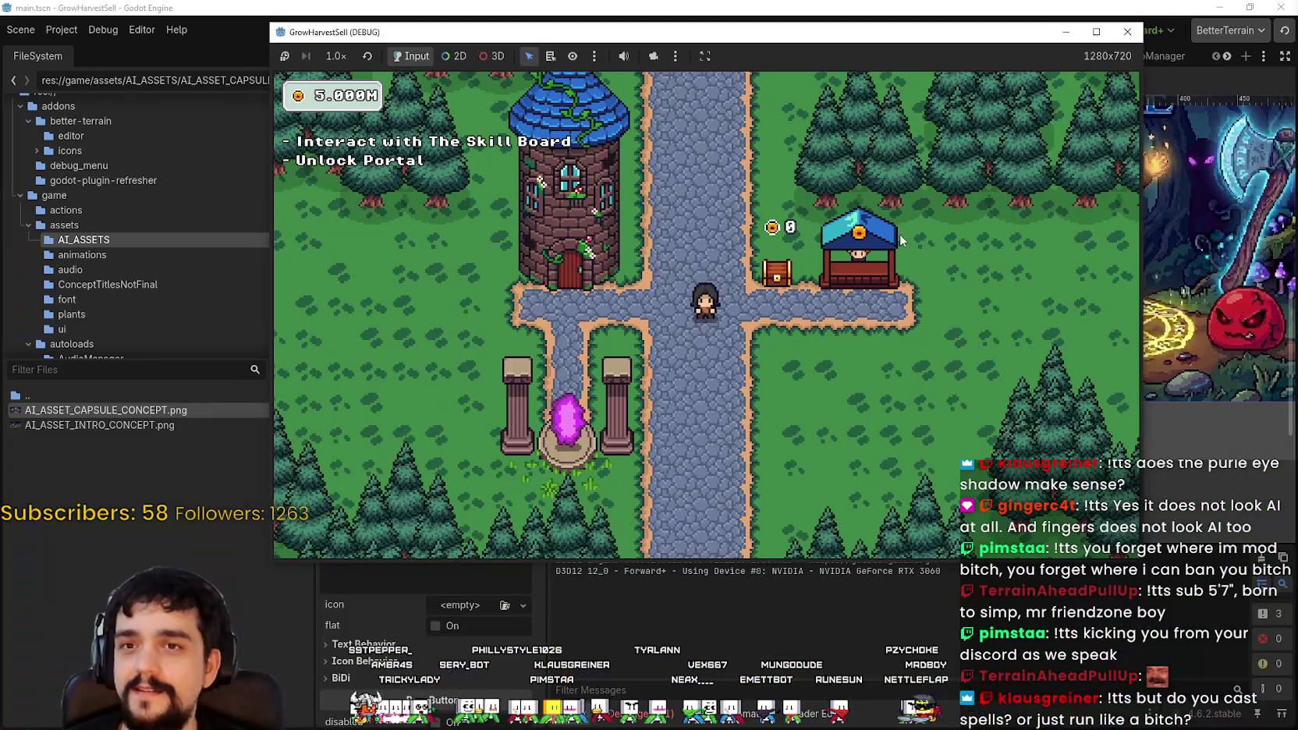
pyautogui.click(1250, 7)
# Step: Stop and relaunch the game, then maximize and restore its window to 1280x720
pyautogui.click(1127, 31)
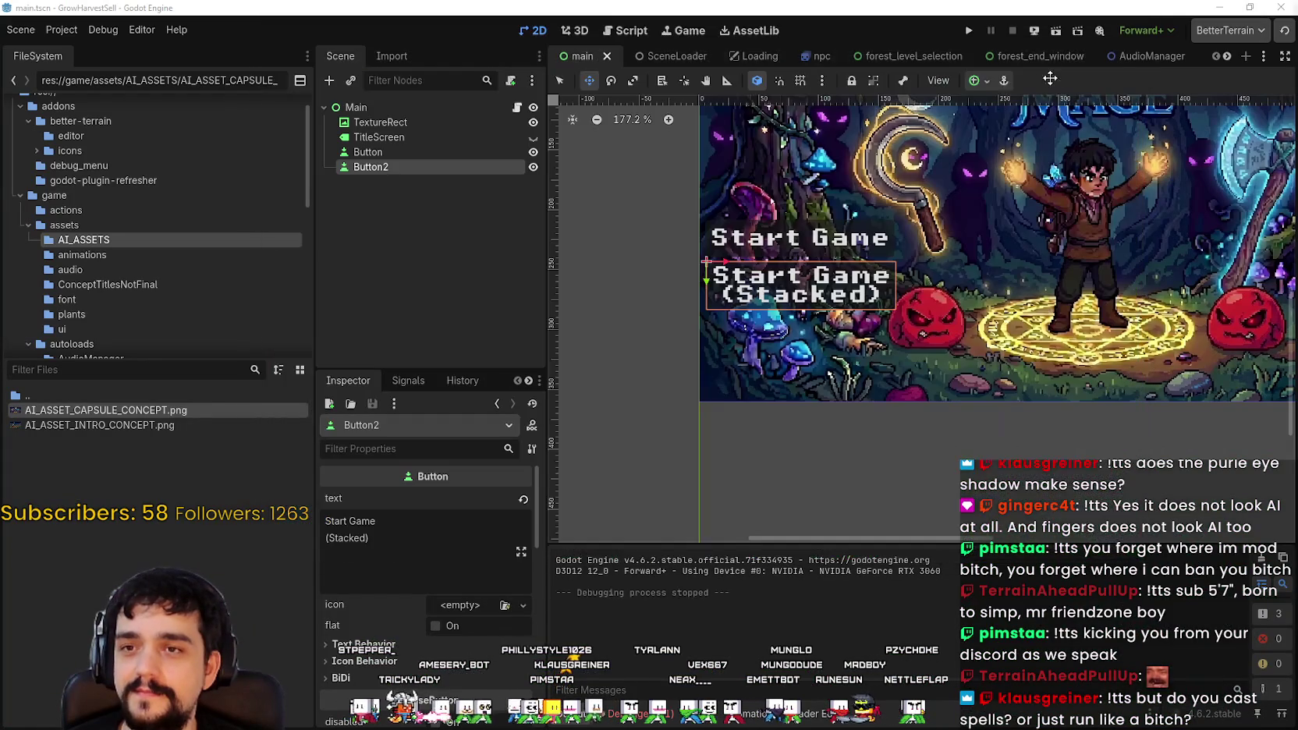
pyautogui.click(969, 36)
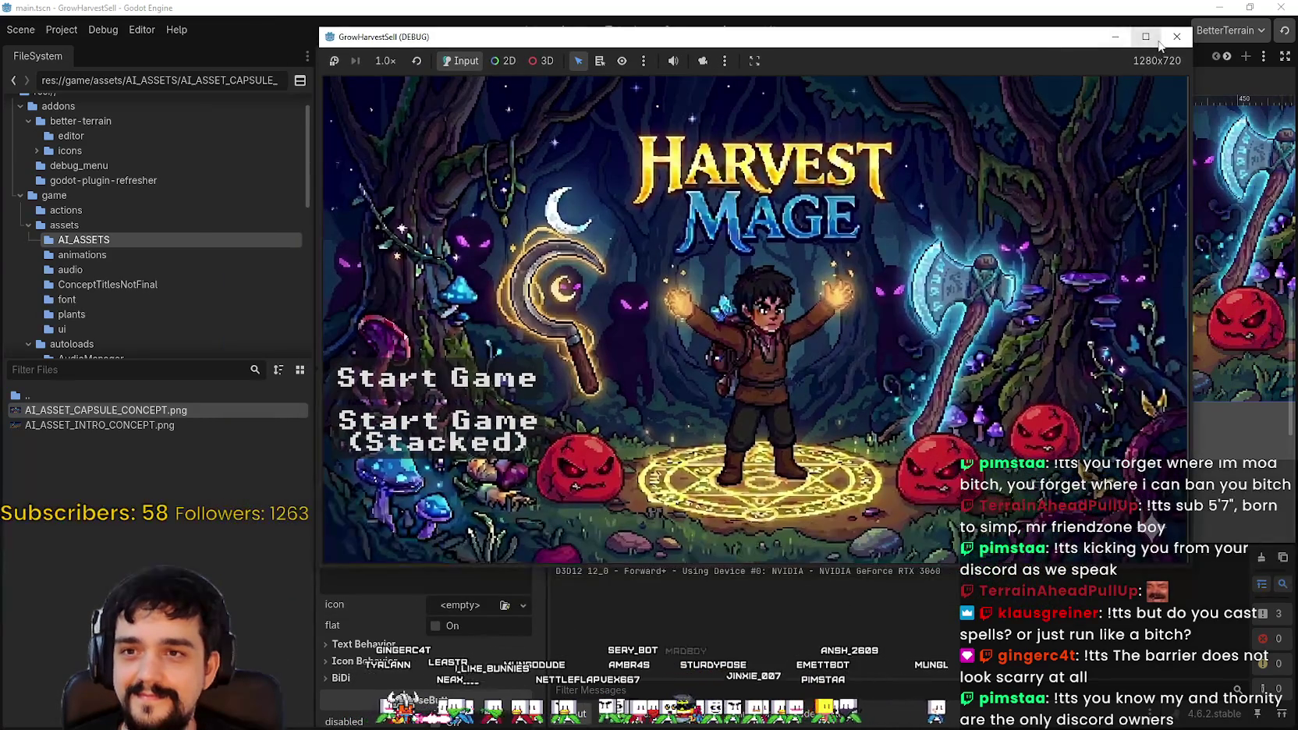
pyautogui.click(1143, 31)
pyautogui.click(1250, 7)
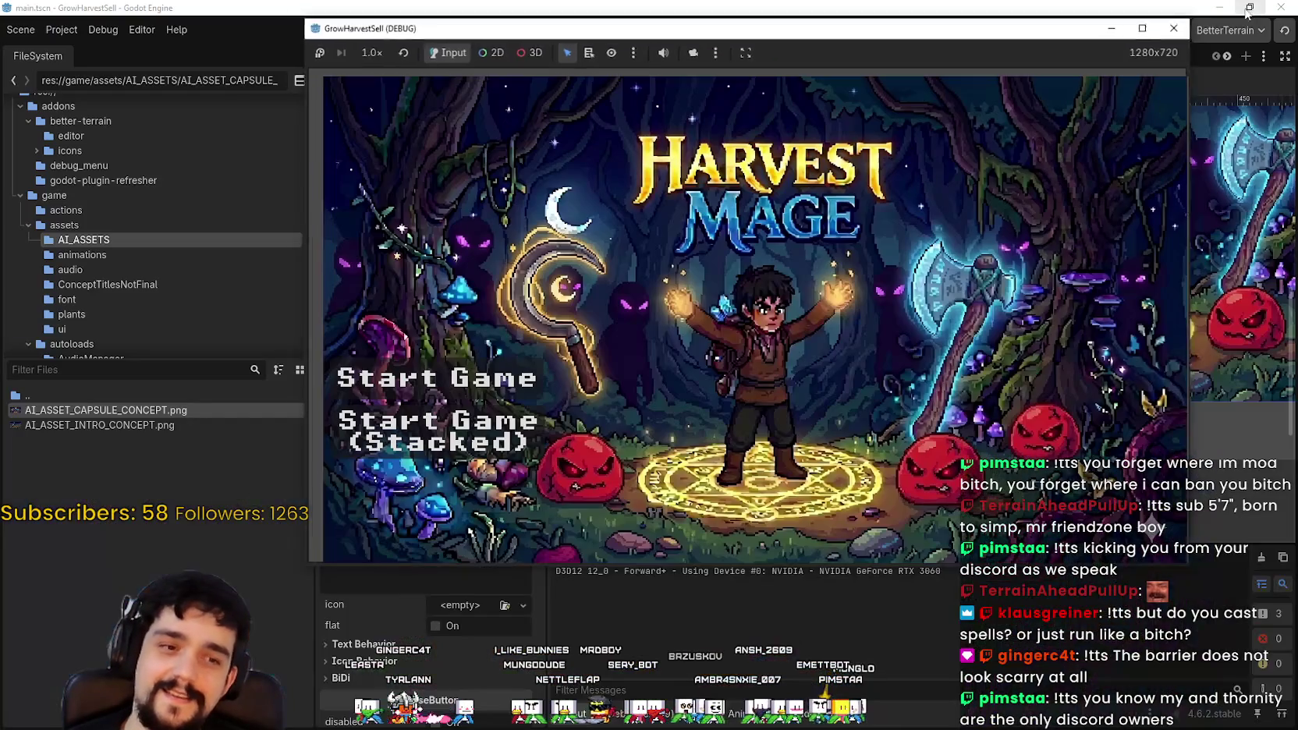
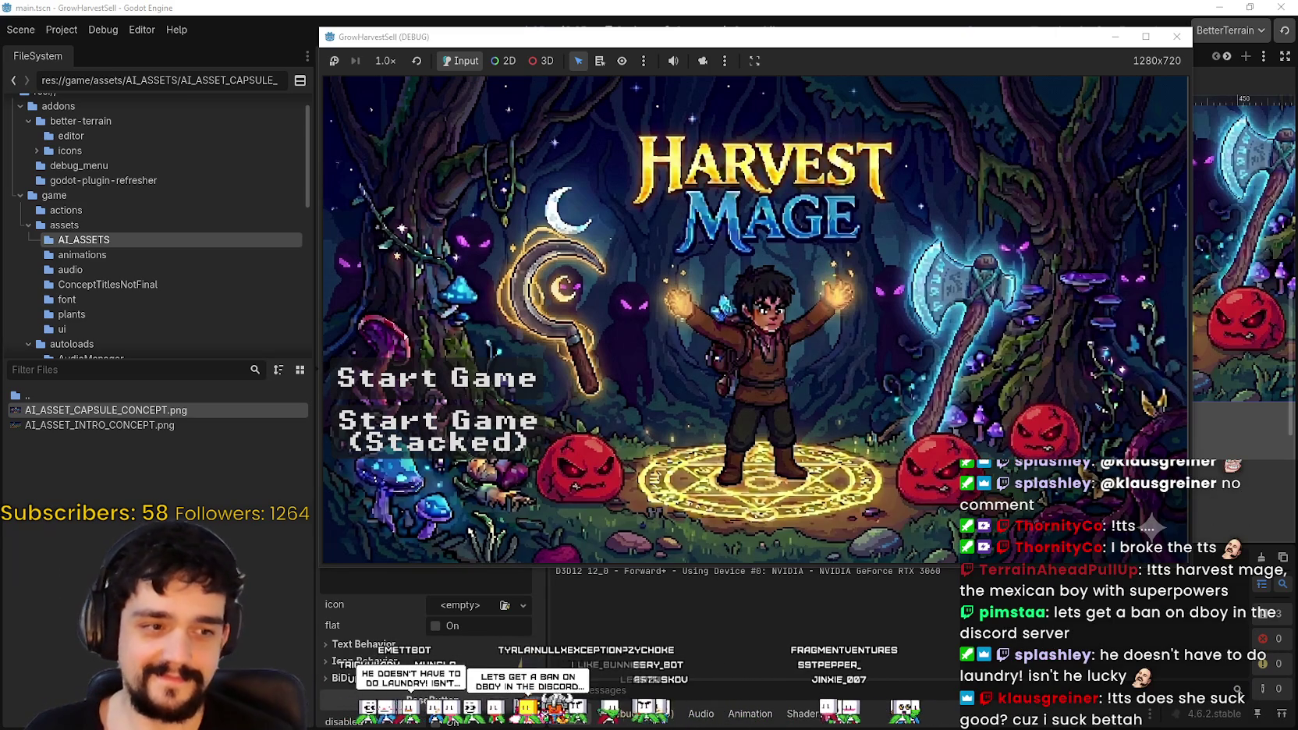
# Step: Shrink and reposition the GrowHarvestSell debug window, then maximize it to show the Harvest Mage title
pyautogui.moveTo(1189, 564)
pyautogui.mouseDown()
pyautogui.moveTo(1182, 546)
pyautogui.moveTo(1117, 519)
pyautogui.moveTo(967, 472)
pyautogui.moveTo(909, 411)
pyautogui.mouseUp()
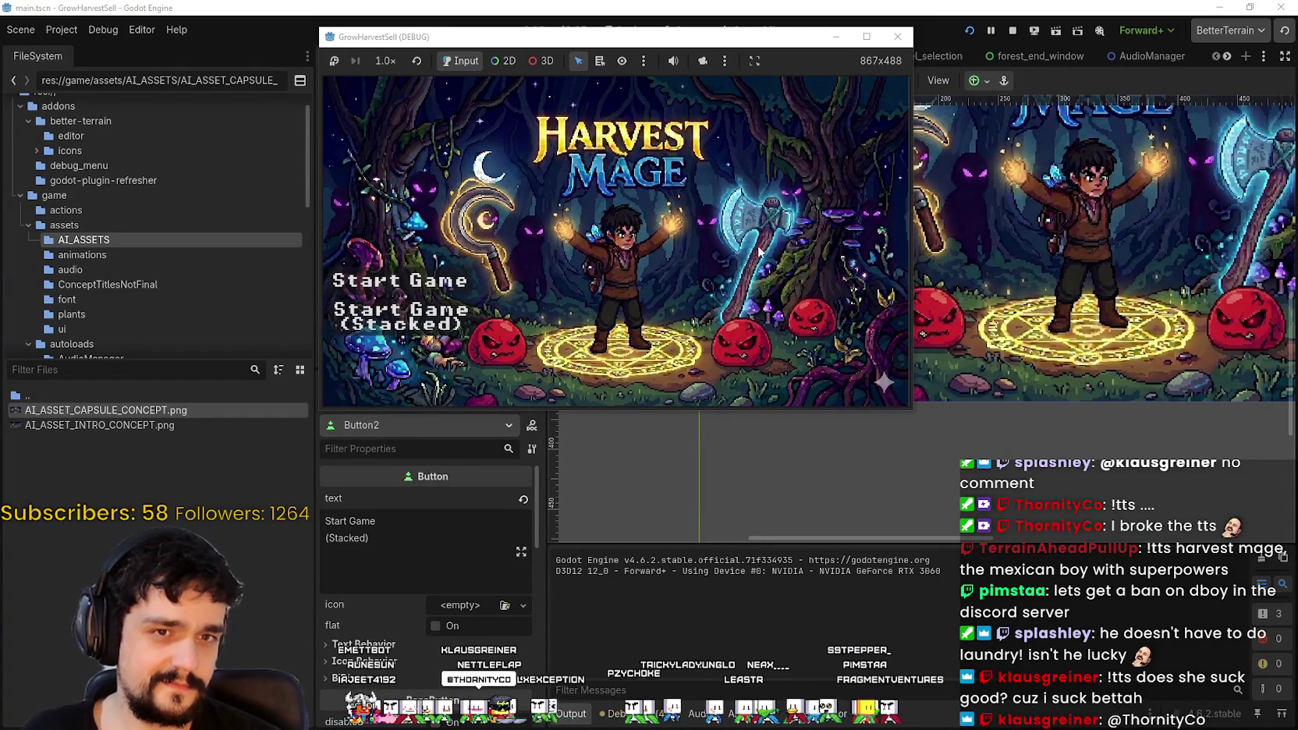
pyautogui.moveTo(656, 39); pyautogui.dragTo(768, 48)
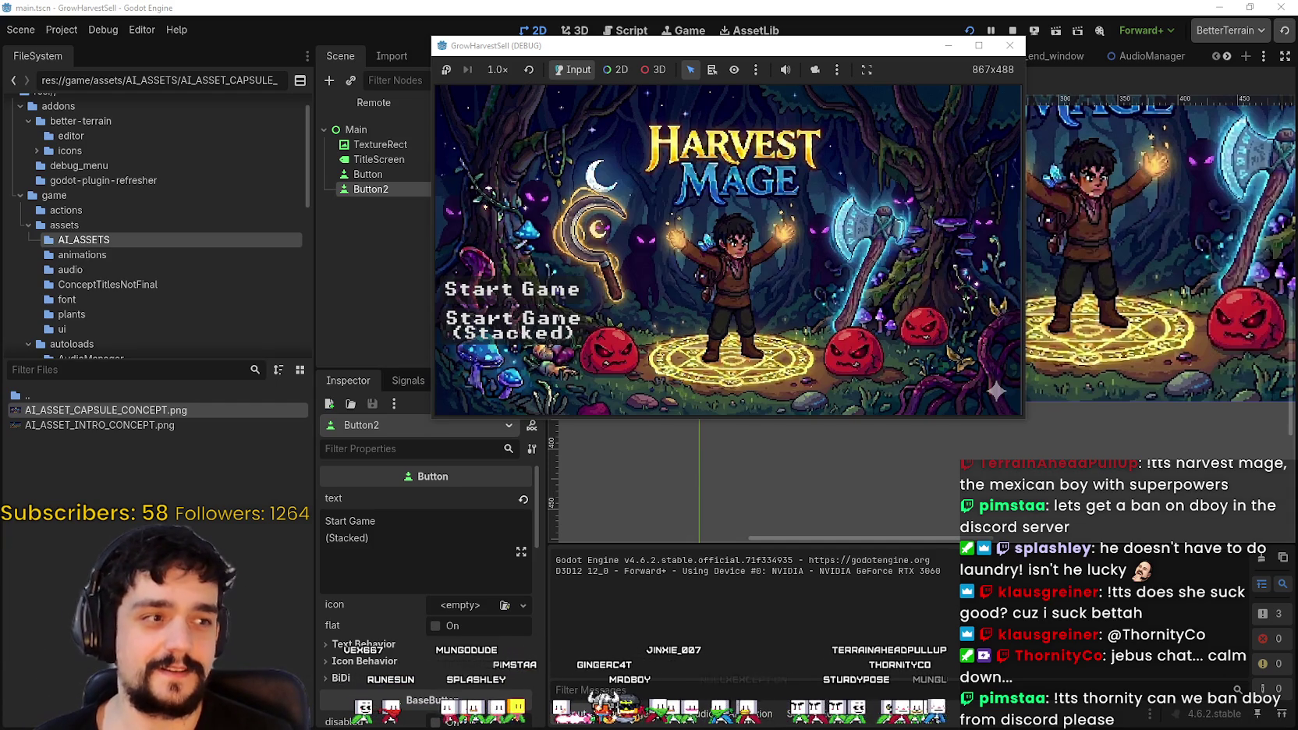
pyautogui.moveTo(645, 52)
pyautogui.mouseDown()
pyautogui.moveTo(724, 59)
pyautogui.moveTo(733, 44)
pyautogui.mouseUp()
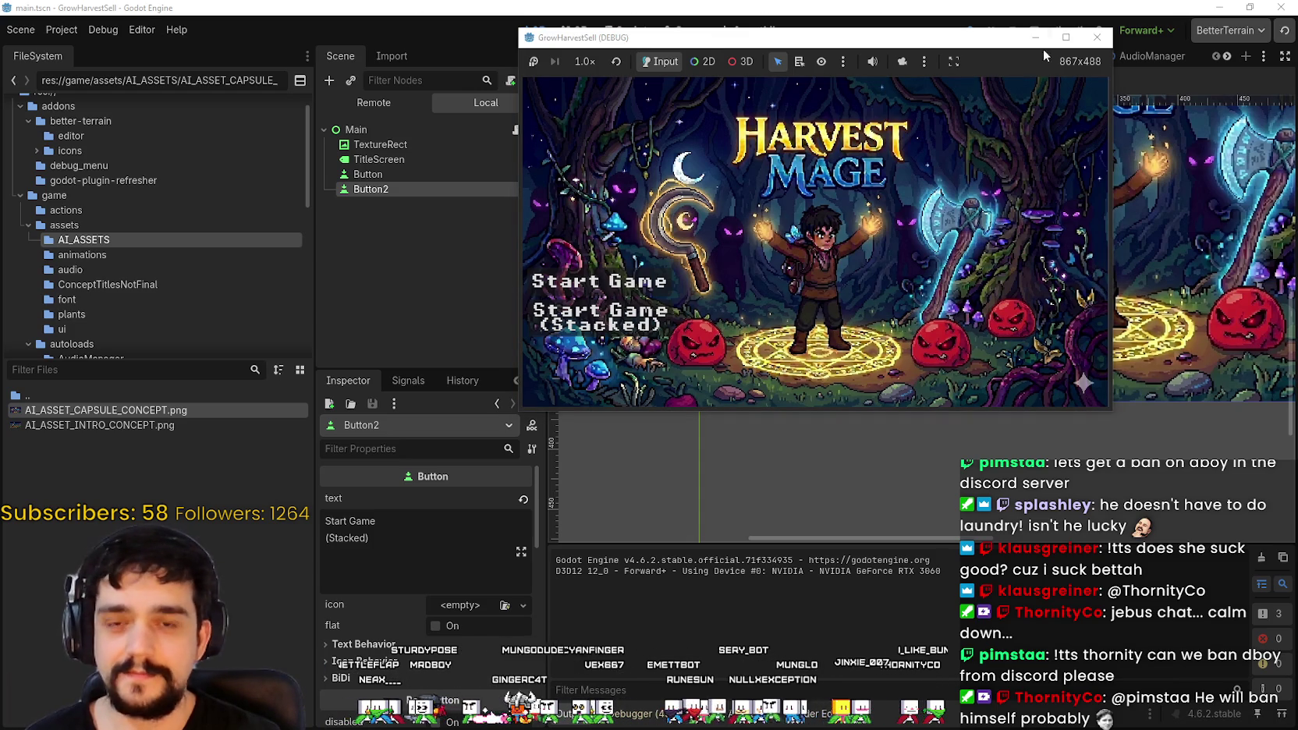
pyautogui.click(1066, 37)
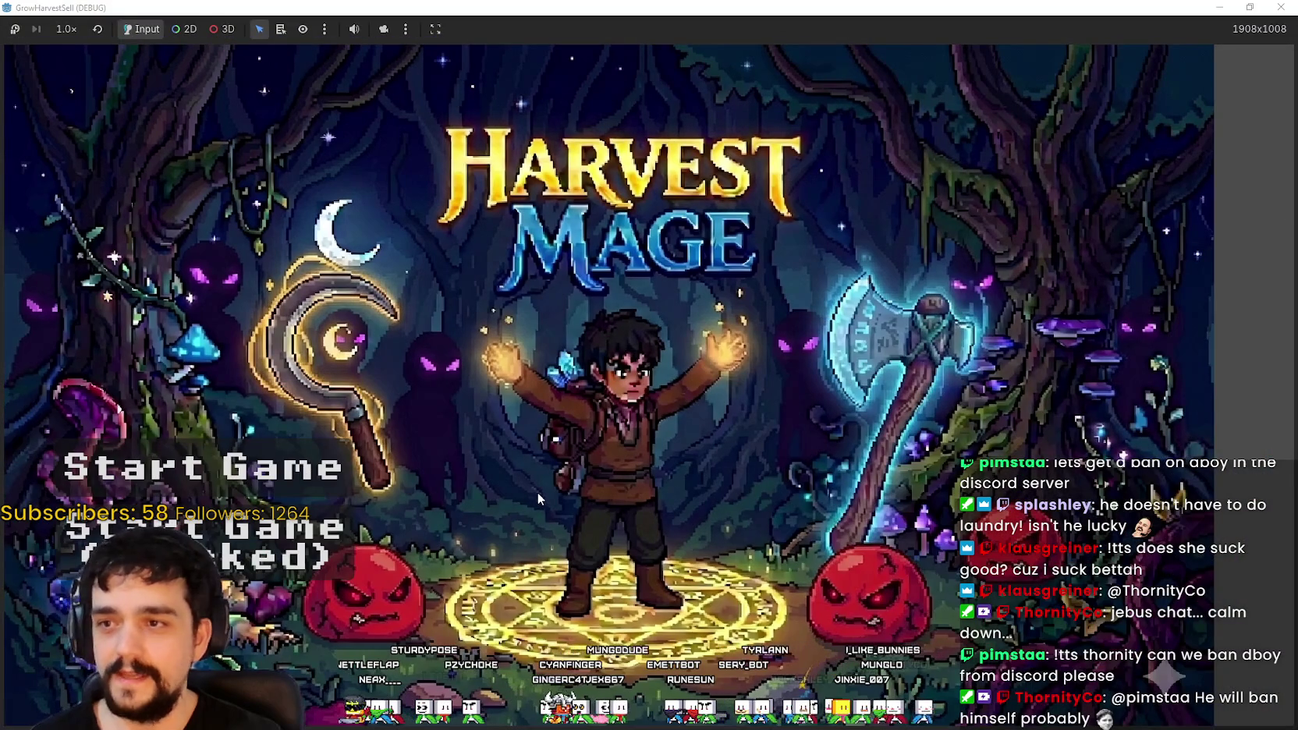
# Step: Start the game from the title screen and walk the player up the village path
pyautogui.press('Return')
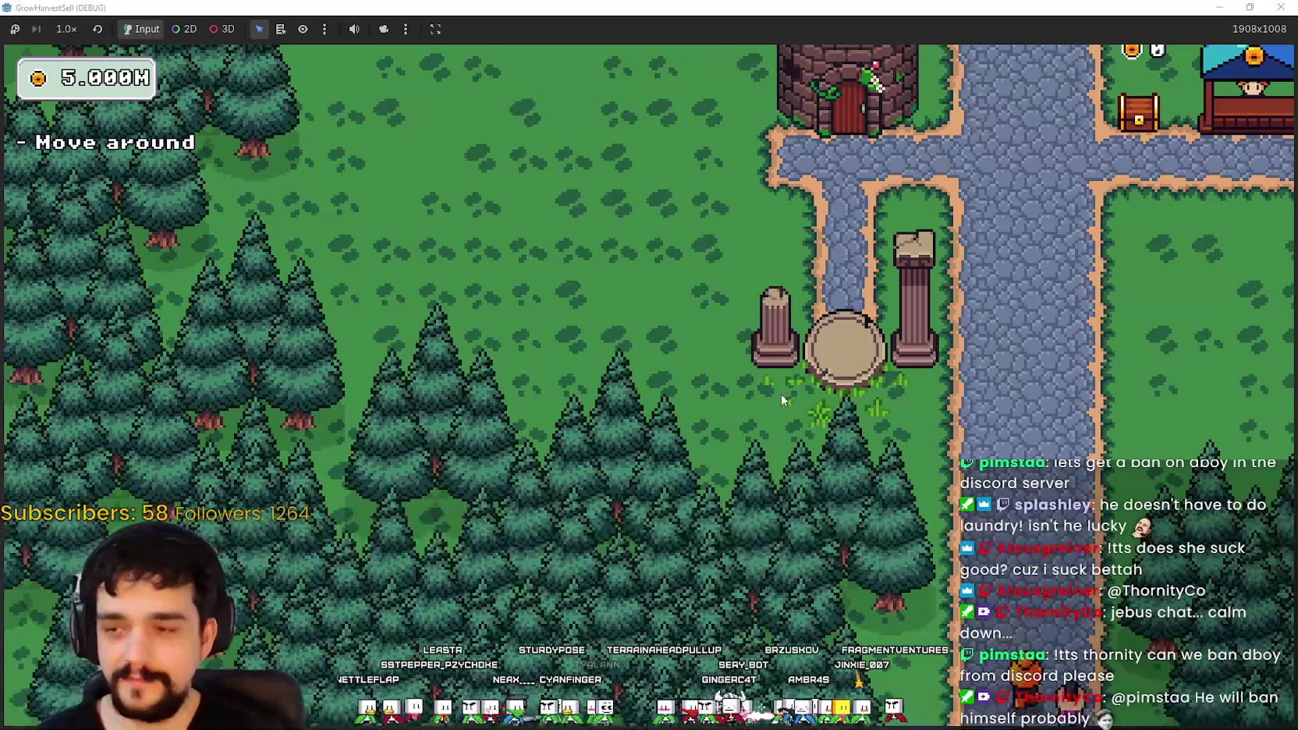
pyautogui.press('w')
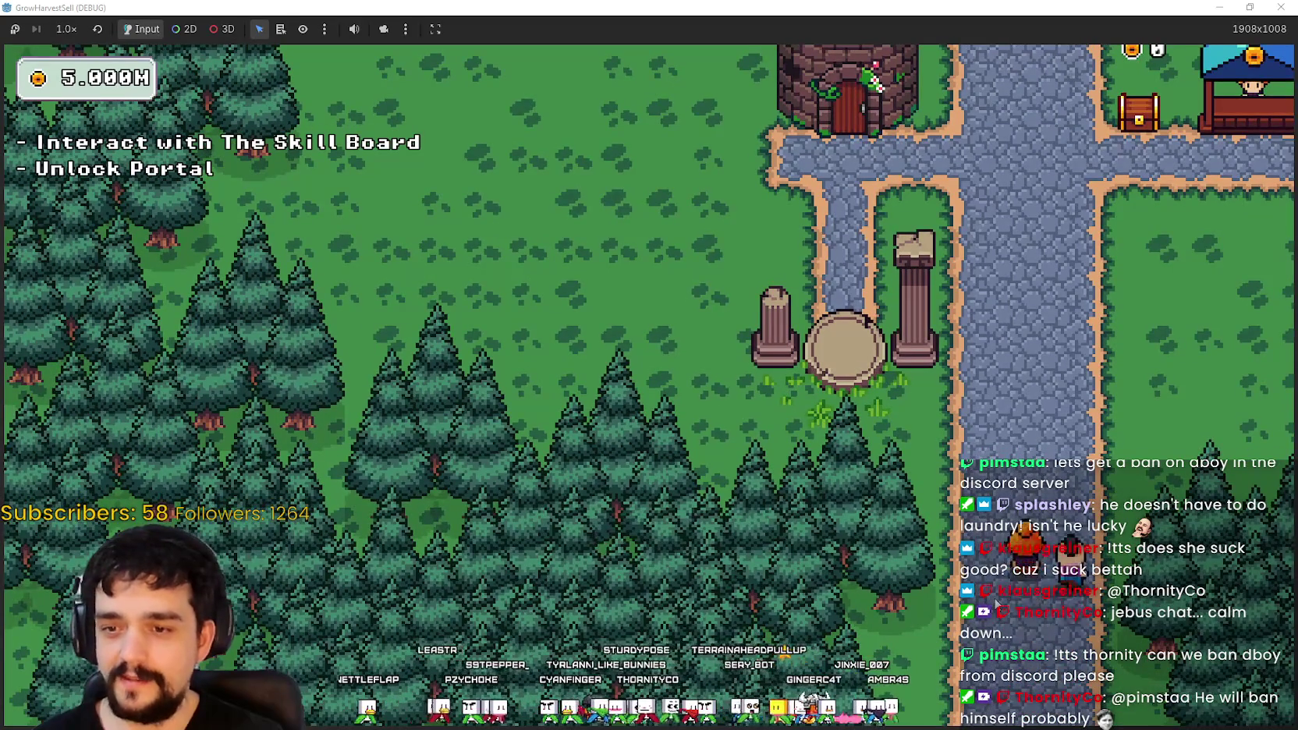
pyautogui.press('w')
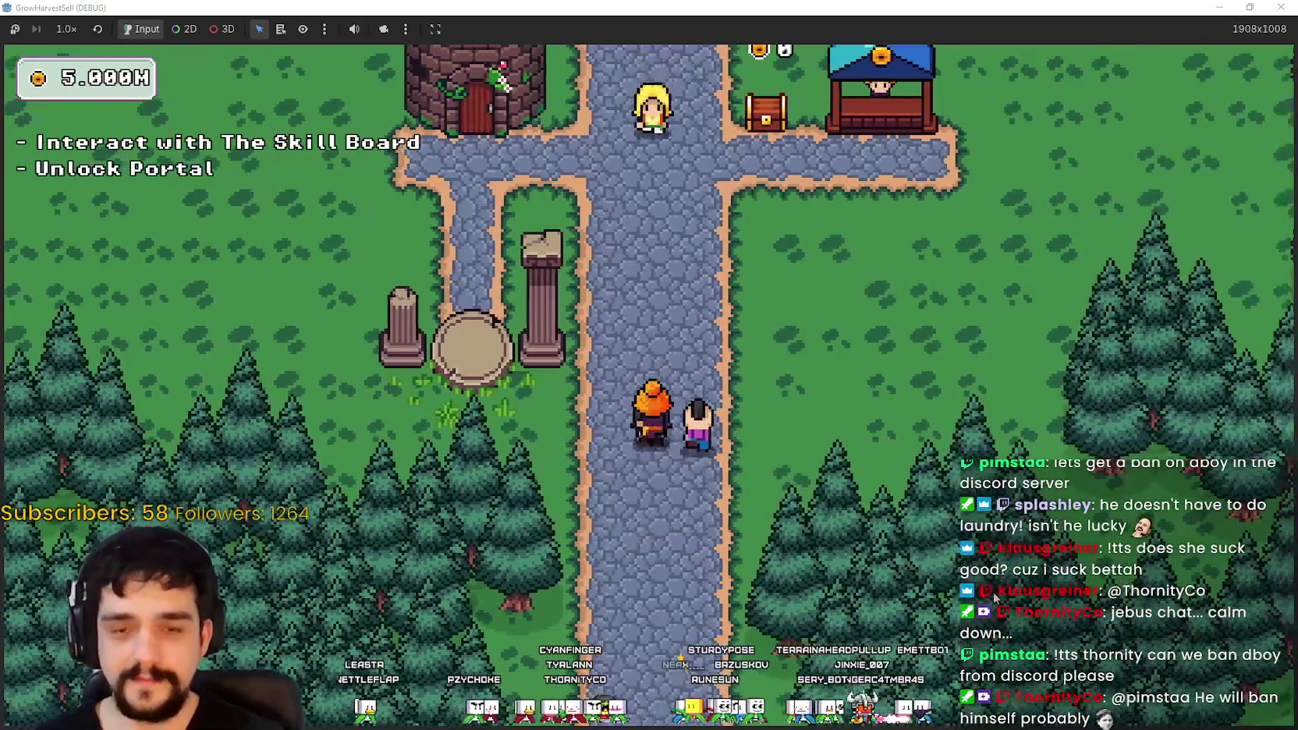
pyautogui.press('w')
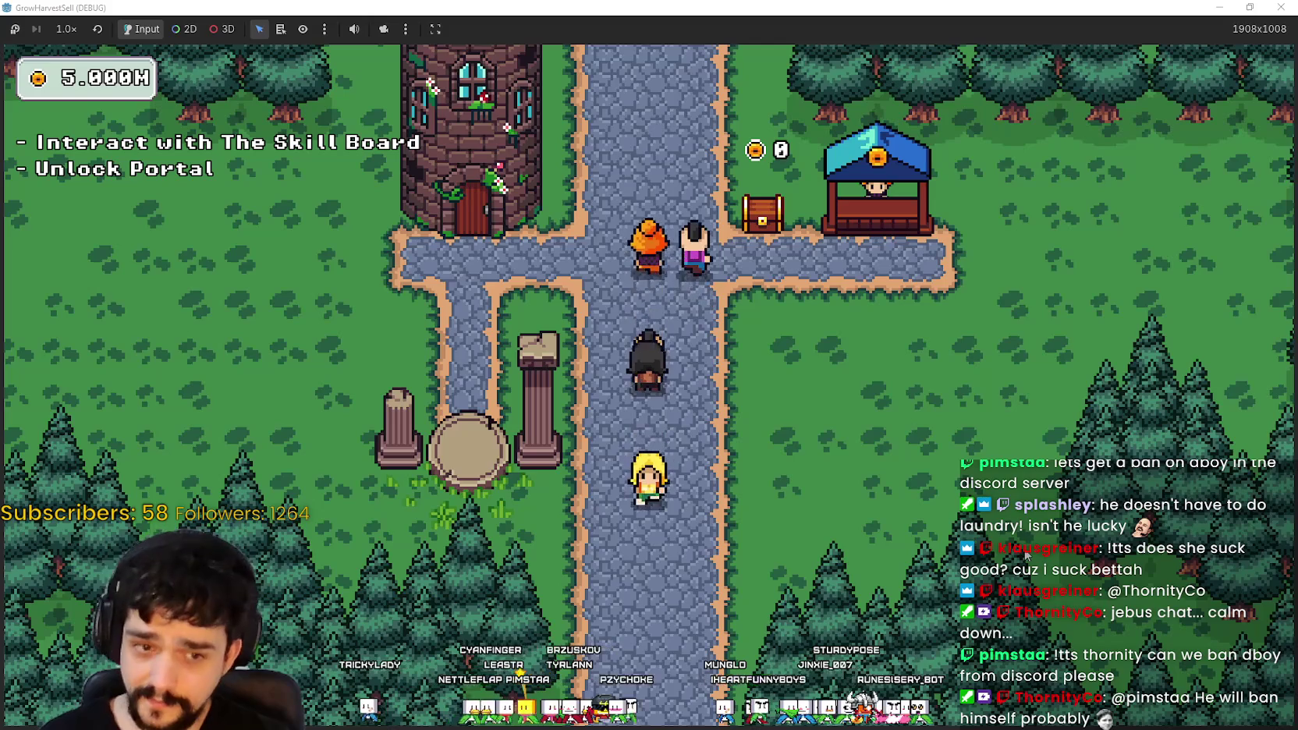
# Step: Restore the game window and close the debug run to return to the editor
pyautogui.press('super+Down')
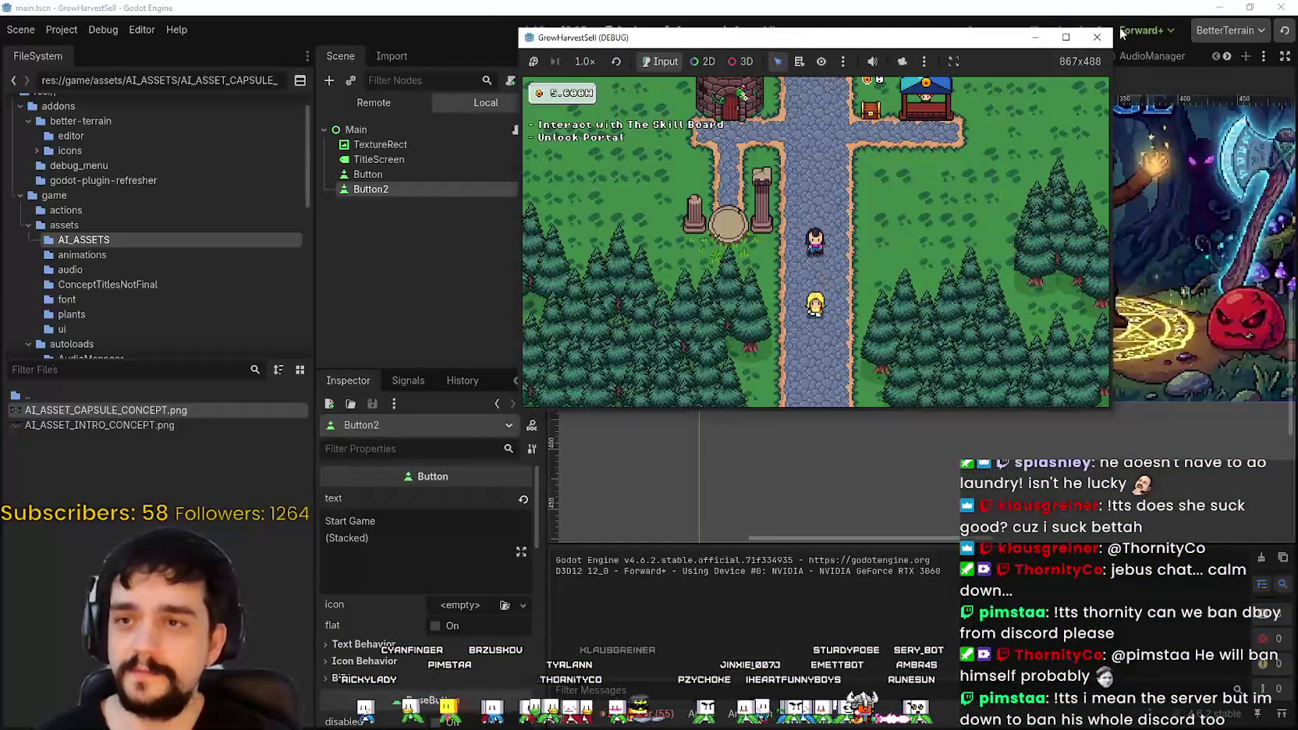
pyautogui.click(1097, 37)
pyautogui.scroll(-2, 983, 314)
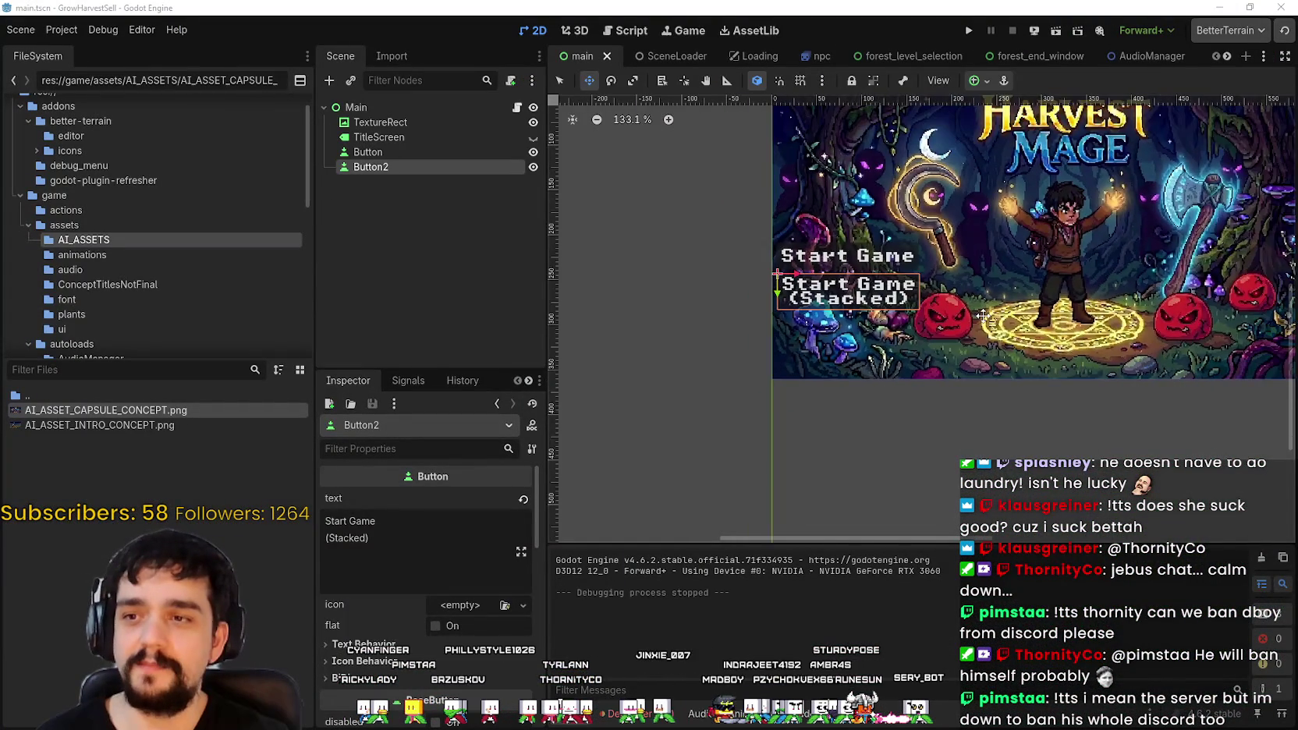
# Step: Zoom the 2D canvas out with the scroll wheel
pyautogui.scroll(-3, 983, 314)
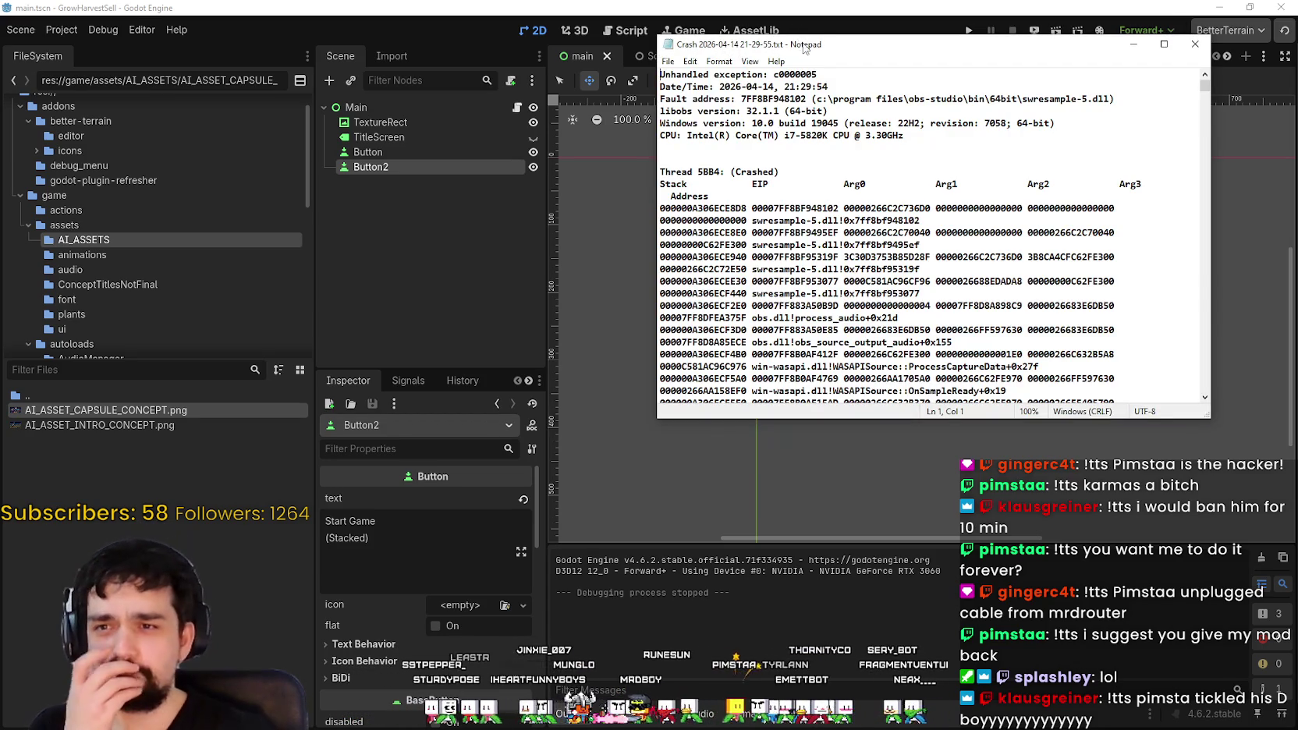
# Step: Select swresample-5.dll on the crash log's Fault address line and copy it
pyautogui.moveTo(804, 47); pyautogui.dragTo(826, 57)
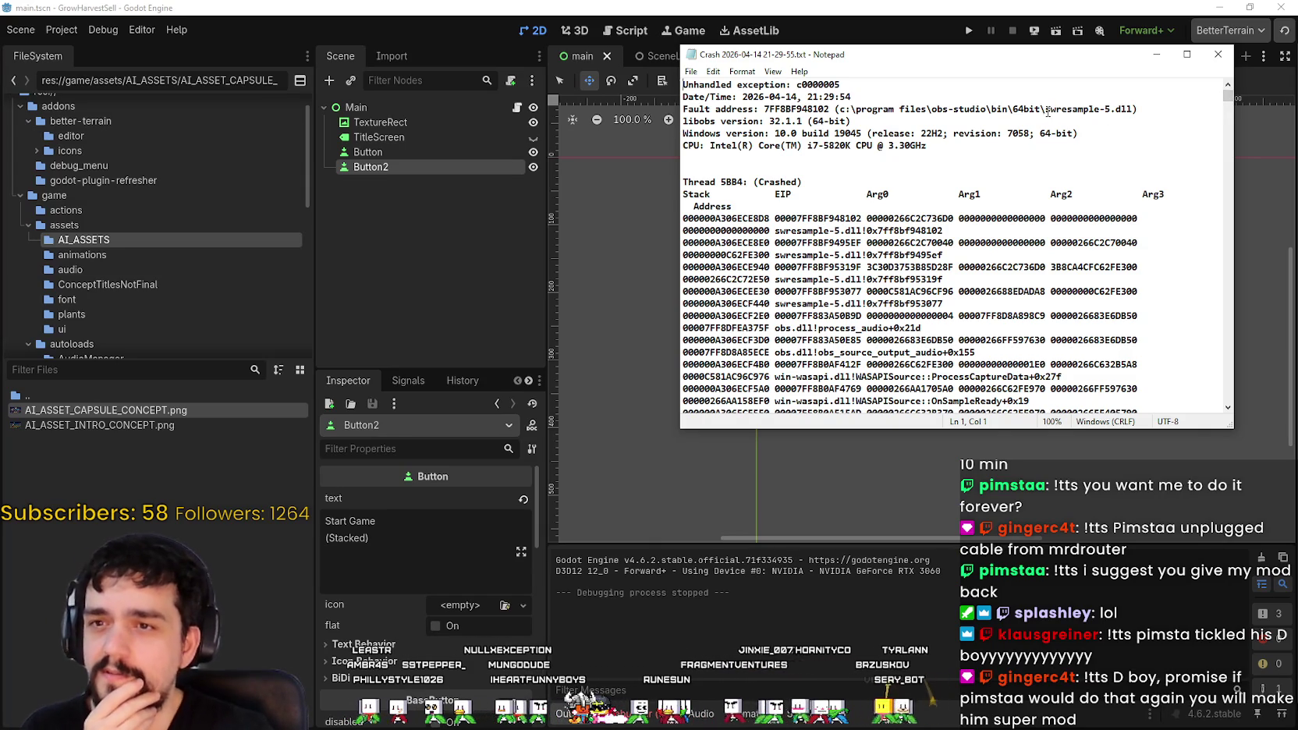
pyautogui.moveTo(1046, 110)
pyautogui.mouseDown()
pyautogui.moveTo(1124, 110)
pyautogui.moveTo(1115, 152)
pyautogui.mouseUp()
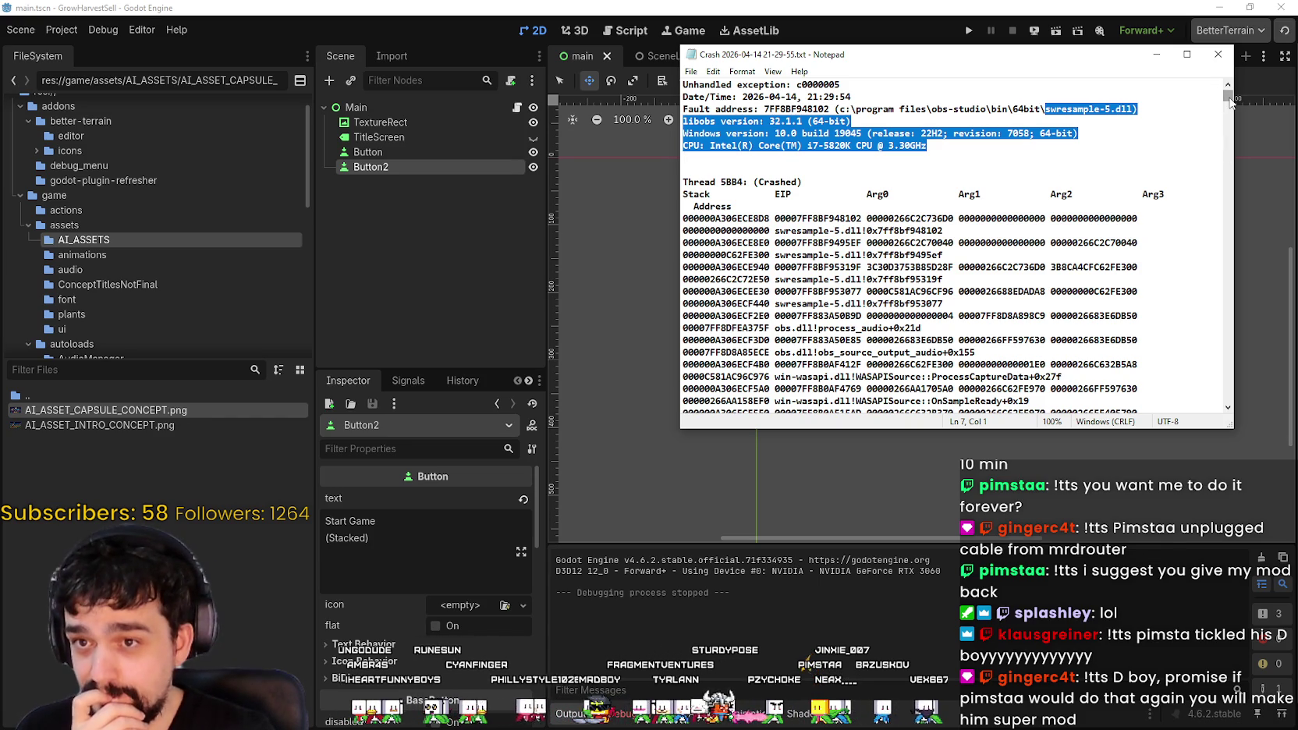
pyautogui.moveTo(1229, 102)
pyautogui.mouseDown()
pyautogui.moveTo(1218, 412)
pyautogui.moveTo(1195, 88)
pyautogui.mouseUp()
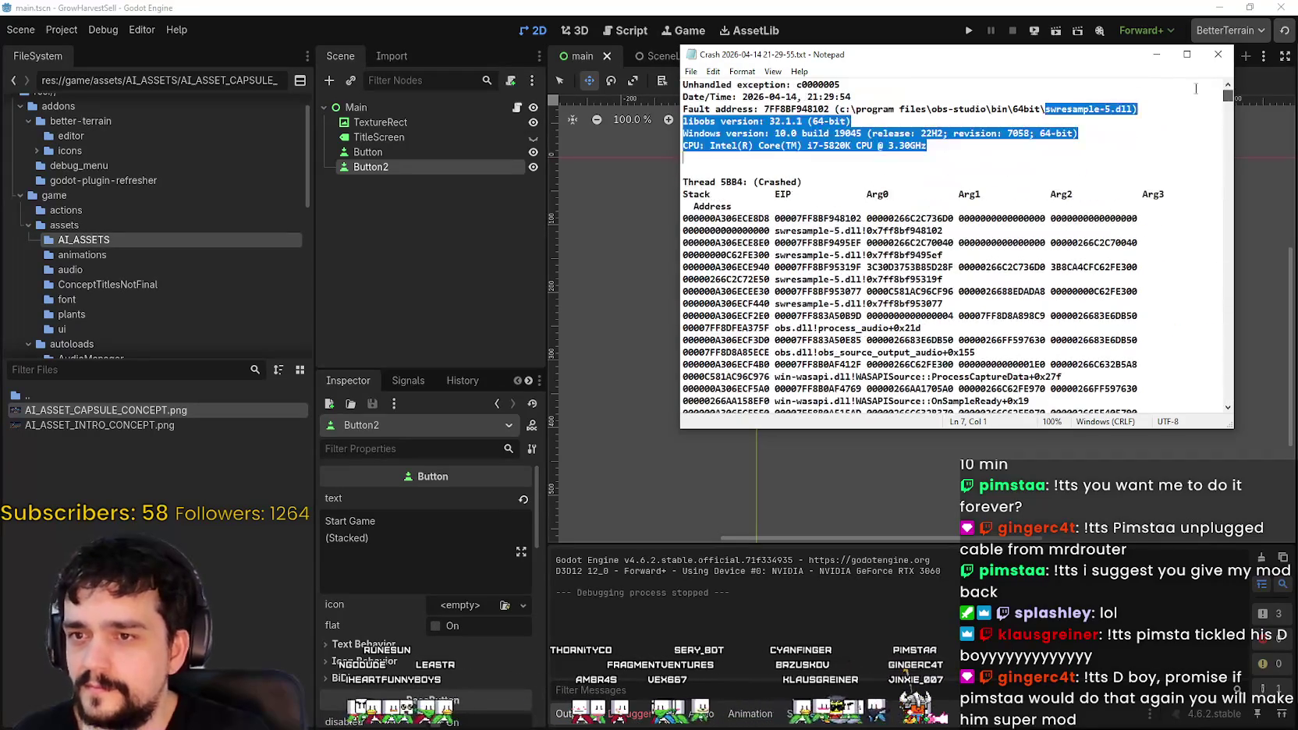
pyautogui.click(987, 134)
pyautogui.moveTo(763, 121); pyautogui.dragTo(674, 110)
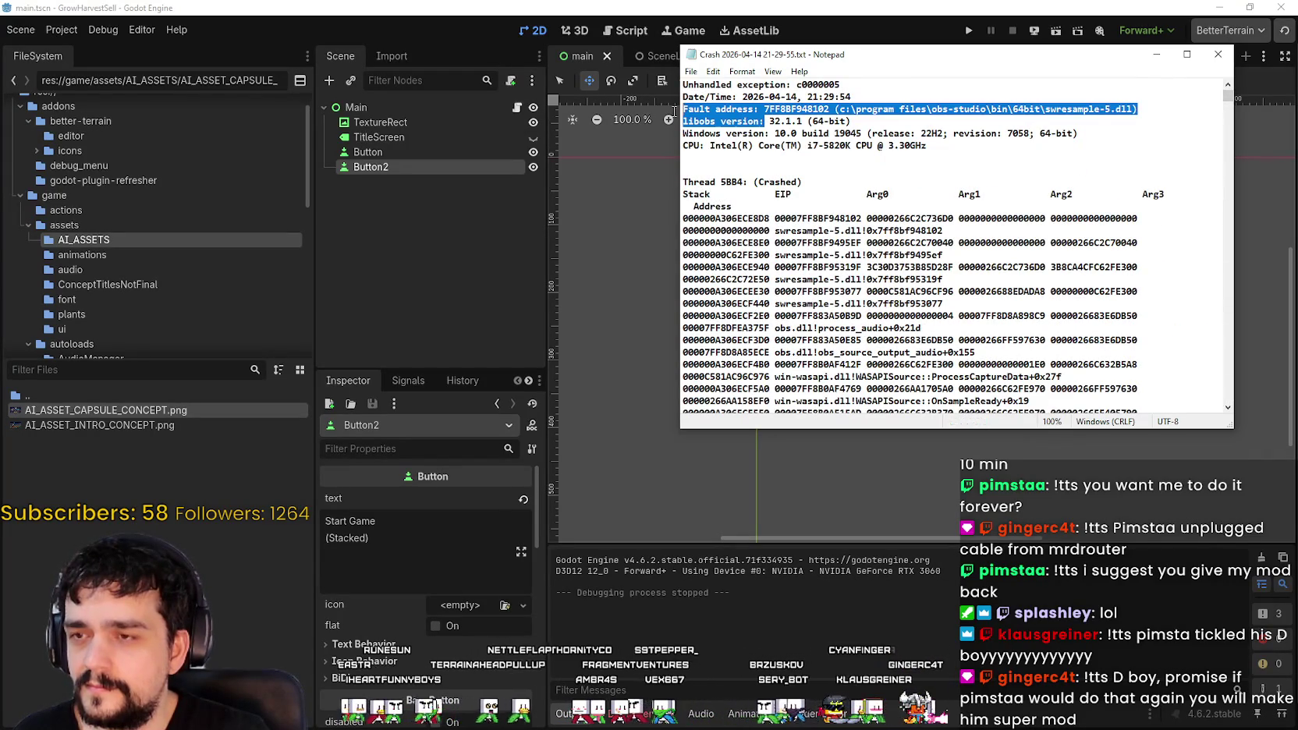
pyautogui.moveTo(911, 109); pyautogui.dragTo(683, 109)
pyautogui.click(964, 110)
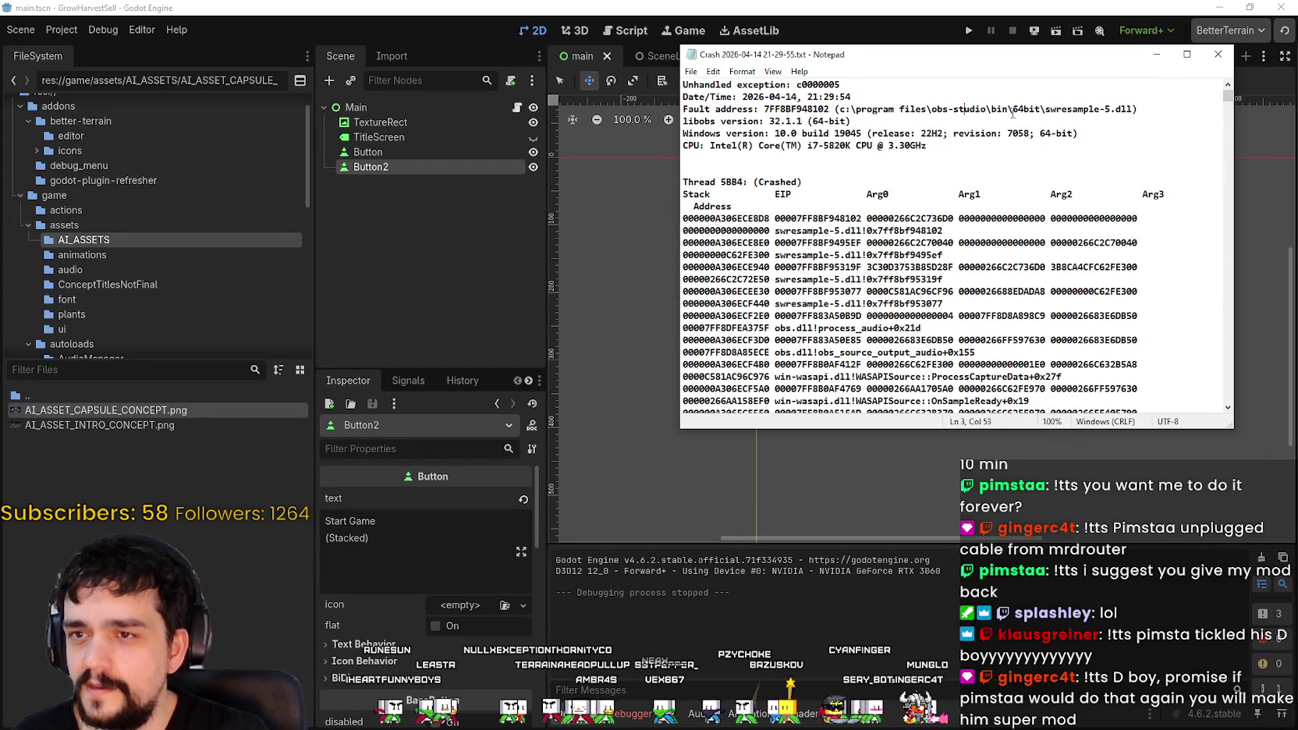
pyautogui.moveTo(1043, 110); pyautogui.dragTo(1126, 104)
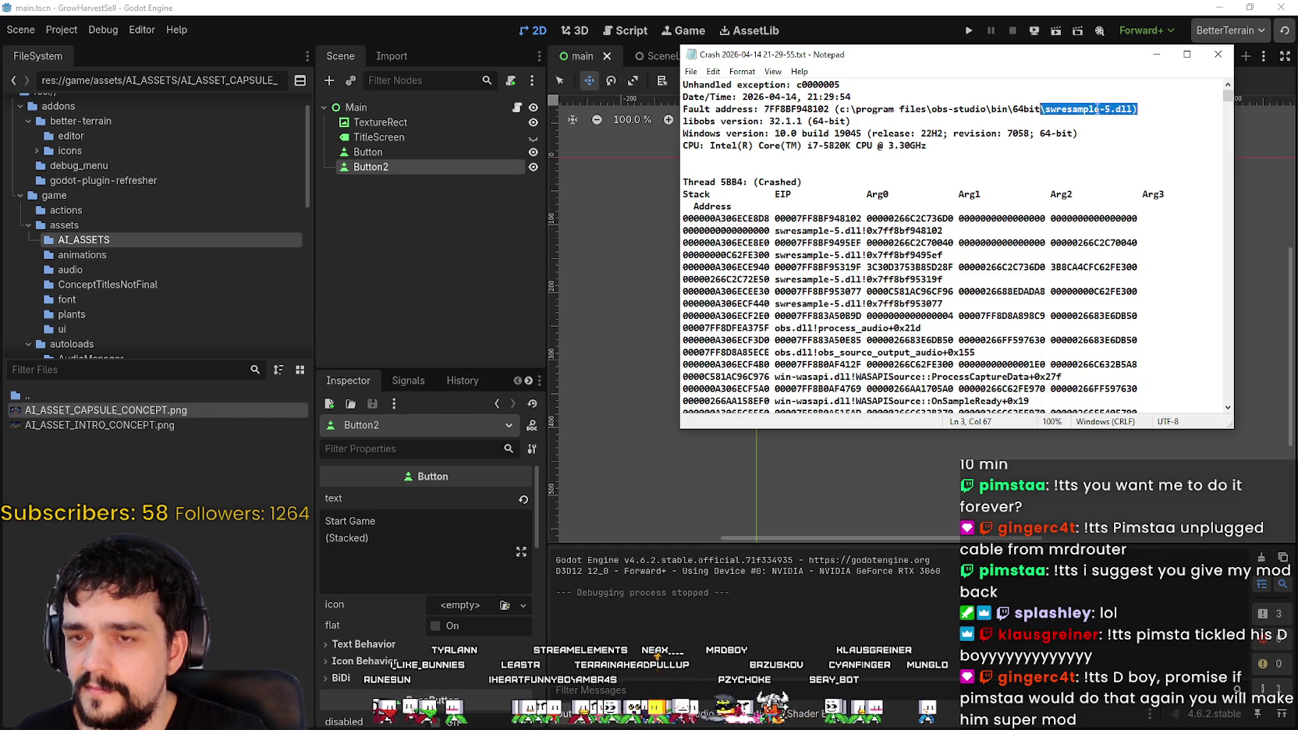
pyautogui.moveTo(1046, 109)
pyautogui.mouseDown()
pyautogui.moveTo(1157, 114)
pyautogui.moveTo(1132, 109)
pyautogui.mouseUp()
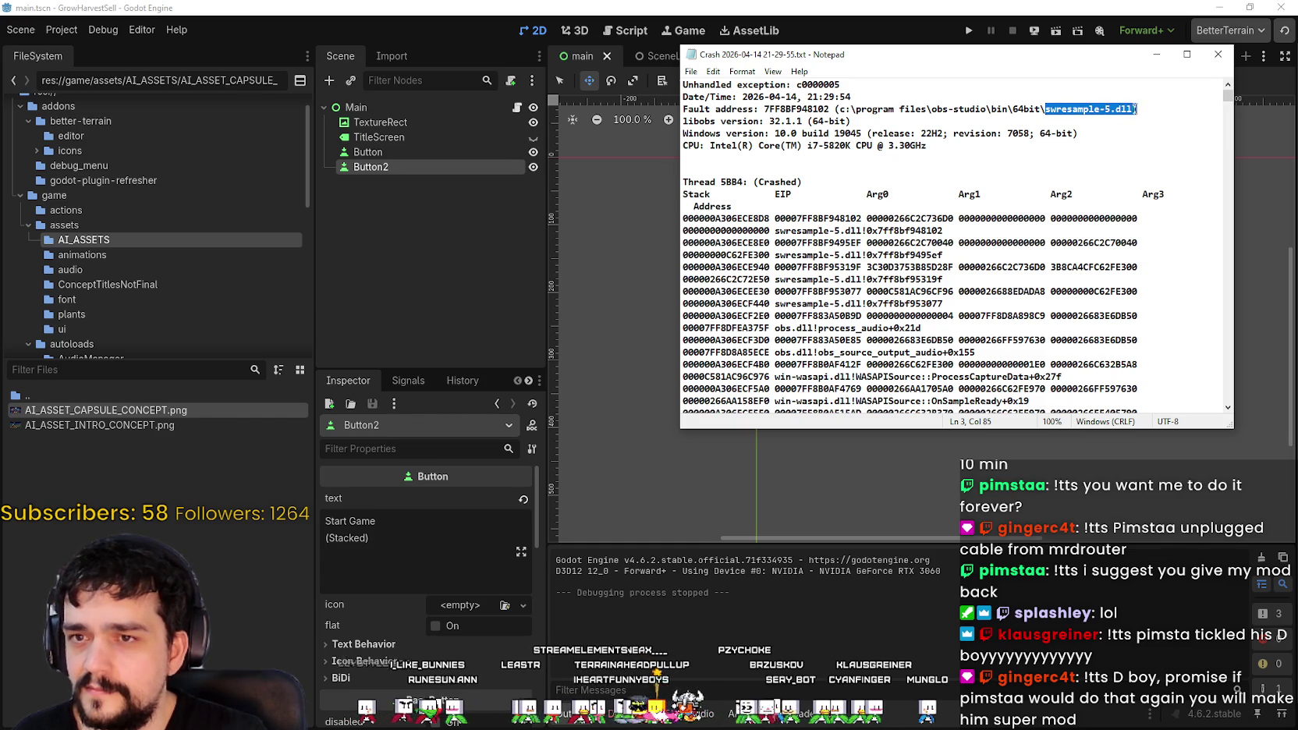
pyautogui.rightClick(1114, 110)
pyautogui.click(1131, 153)
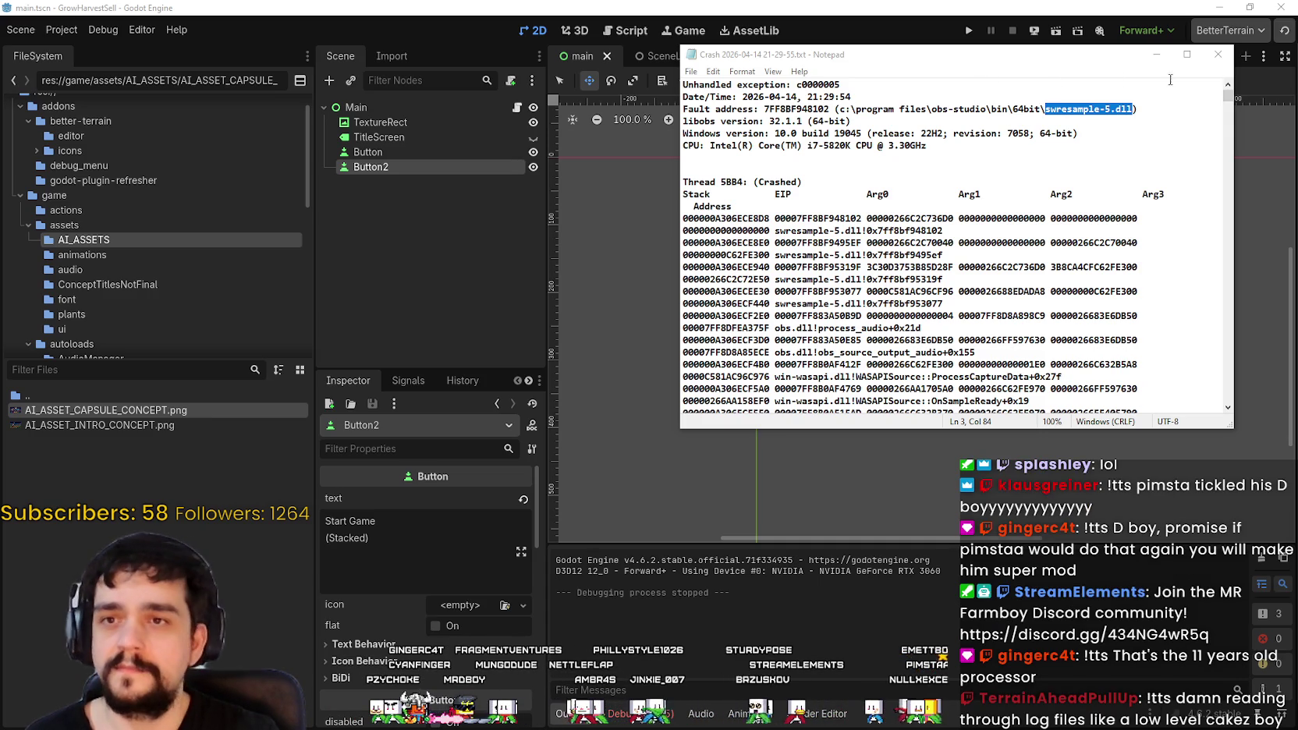
# Step: Close the crash log, select the crash-detected line in an OBS log, then close that log
pyautogui.click(1218, 54)
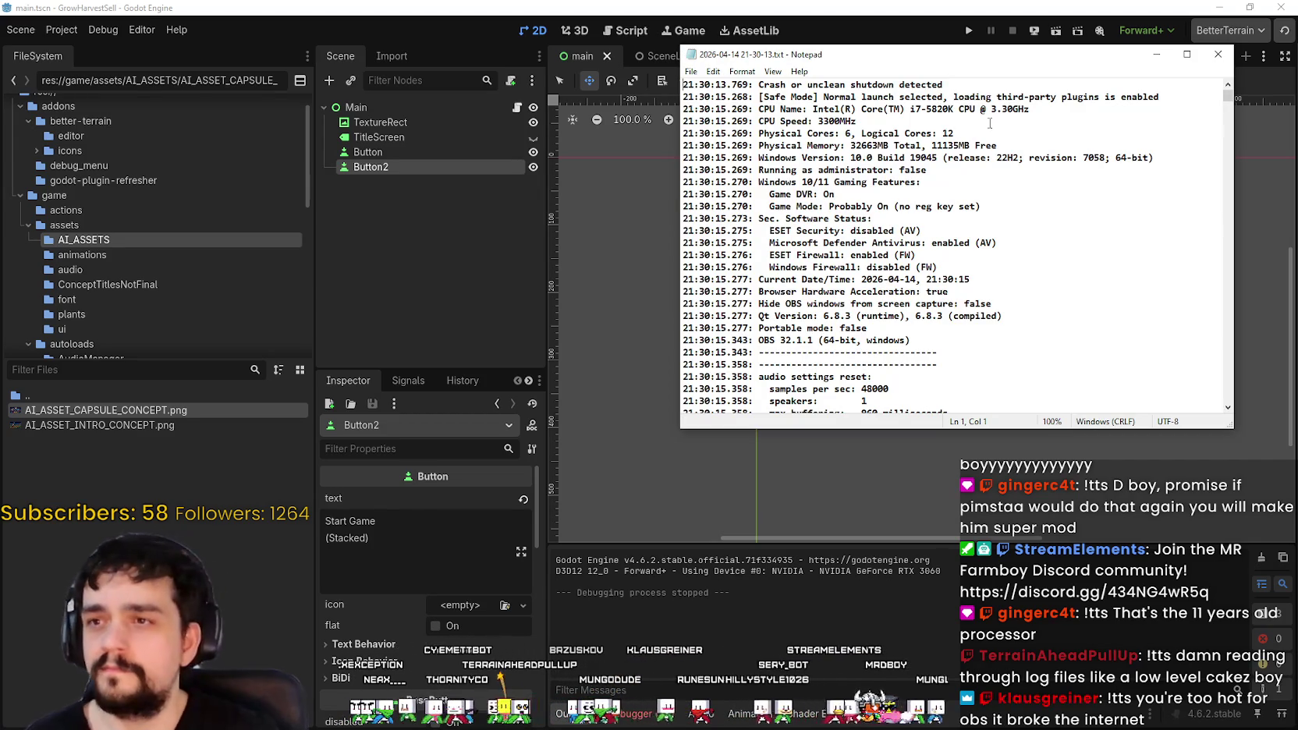
pyautogui.moveTo(964, 86)
pyautogui.mouseDown()
pyautogui.moveTo(704, 82)
pyautogui.moveTo(671, 70)
pyautogui.mouseUp()
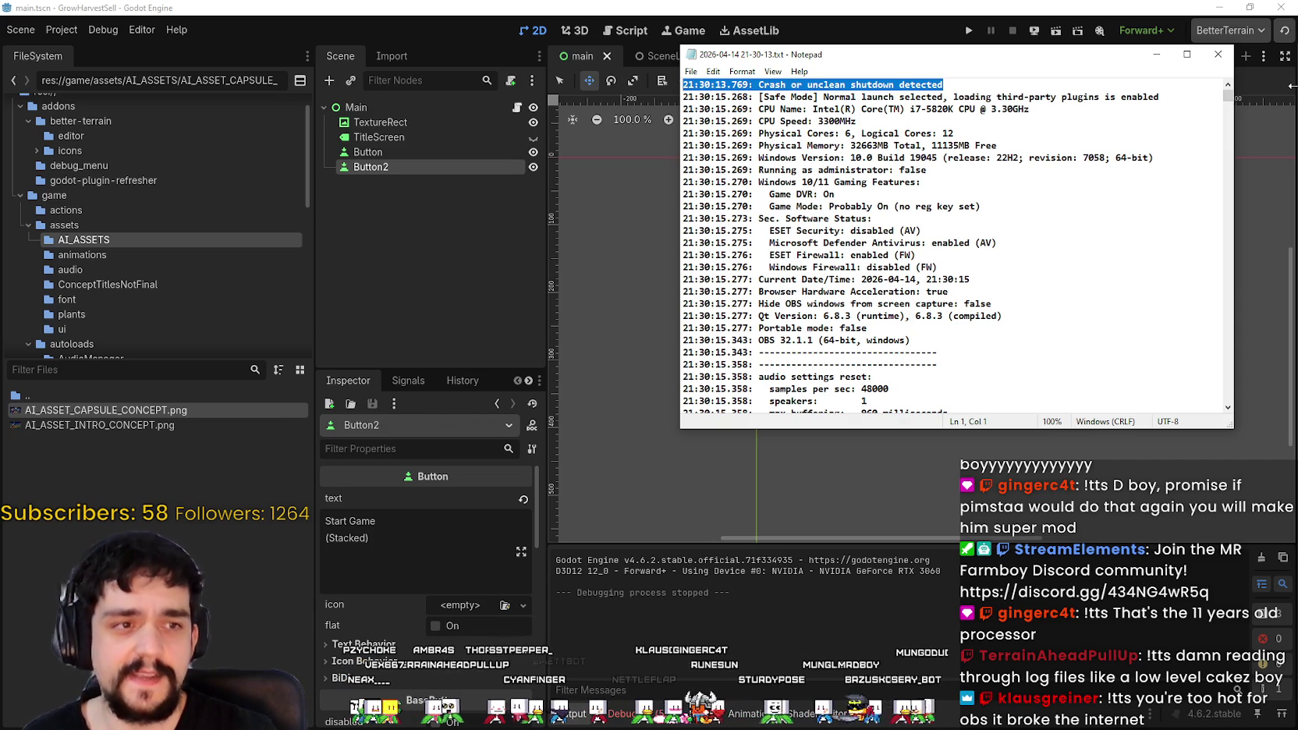
pyautogui.click(1230, 55)
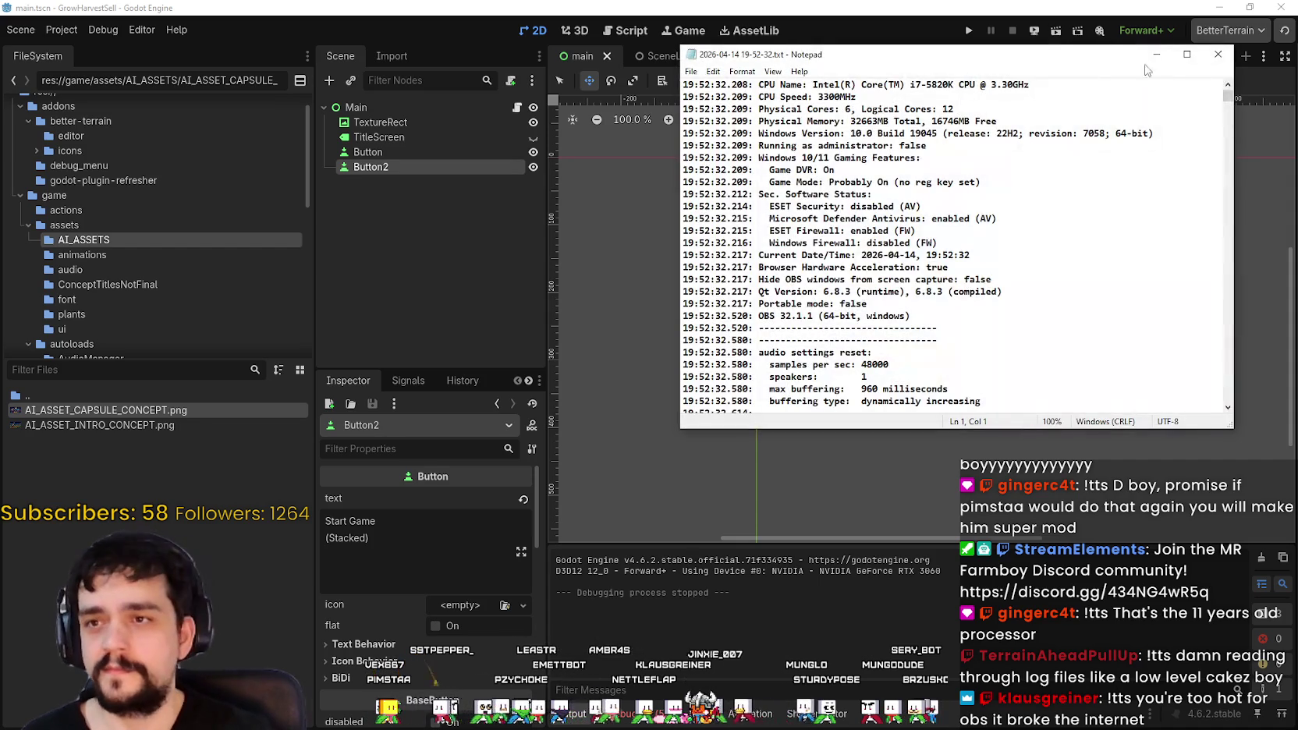
pyautogui.moveTo(1224, 99); pyautogui.dragTo(1215, 401)
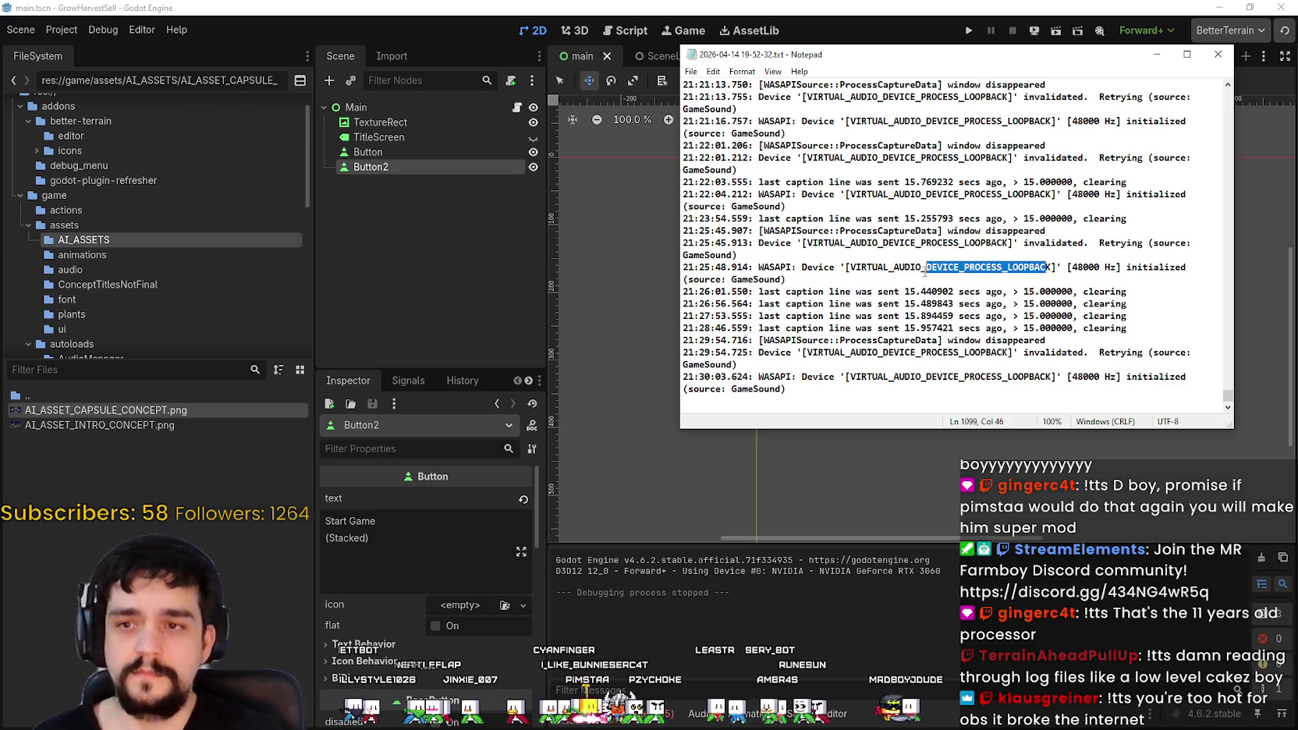
pyautogui.moveTo(925, 271)
pyautogui.mouseDown()
pyautogui.moveTo(824, 251)
pyautogui.moveTo(829, 275)
pyautogui.moveTo(843, 271)
pyautogui.mouseUp()
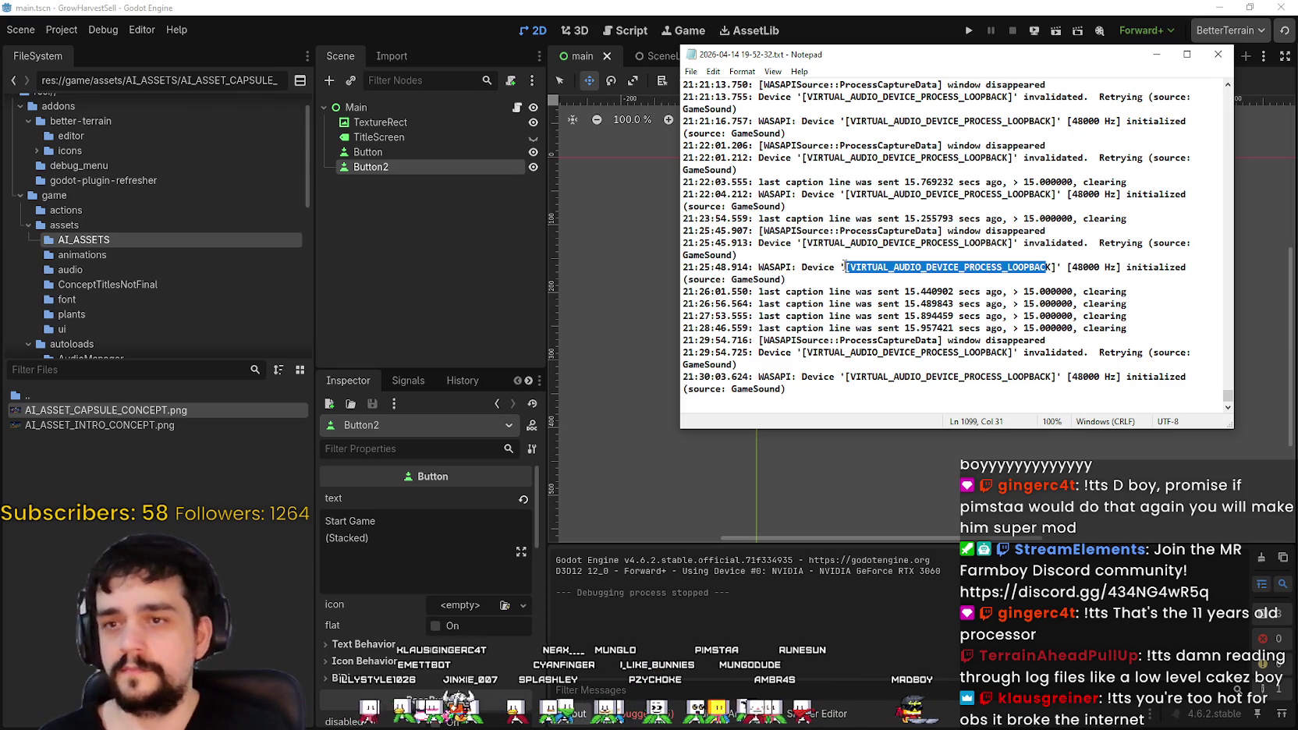
pyautogui.scroll(10, 843, 266)
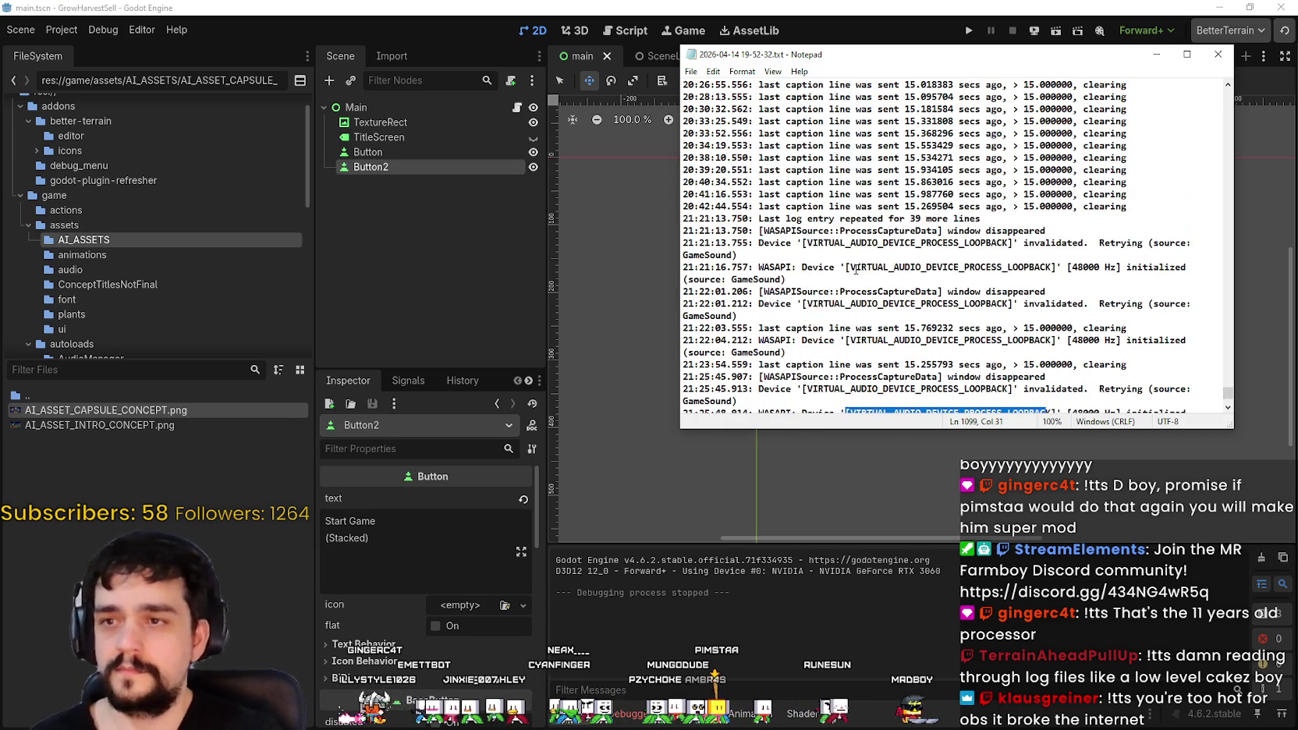
pyautogui.scroll(7, 860, 271)
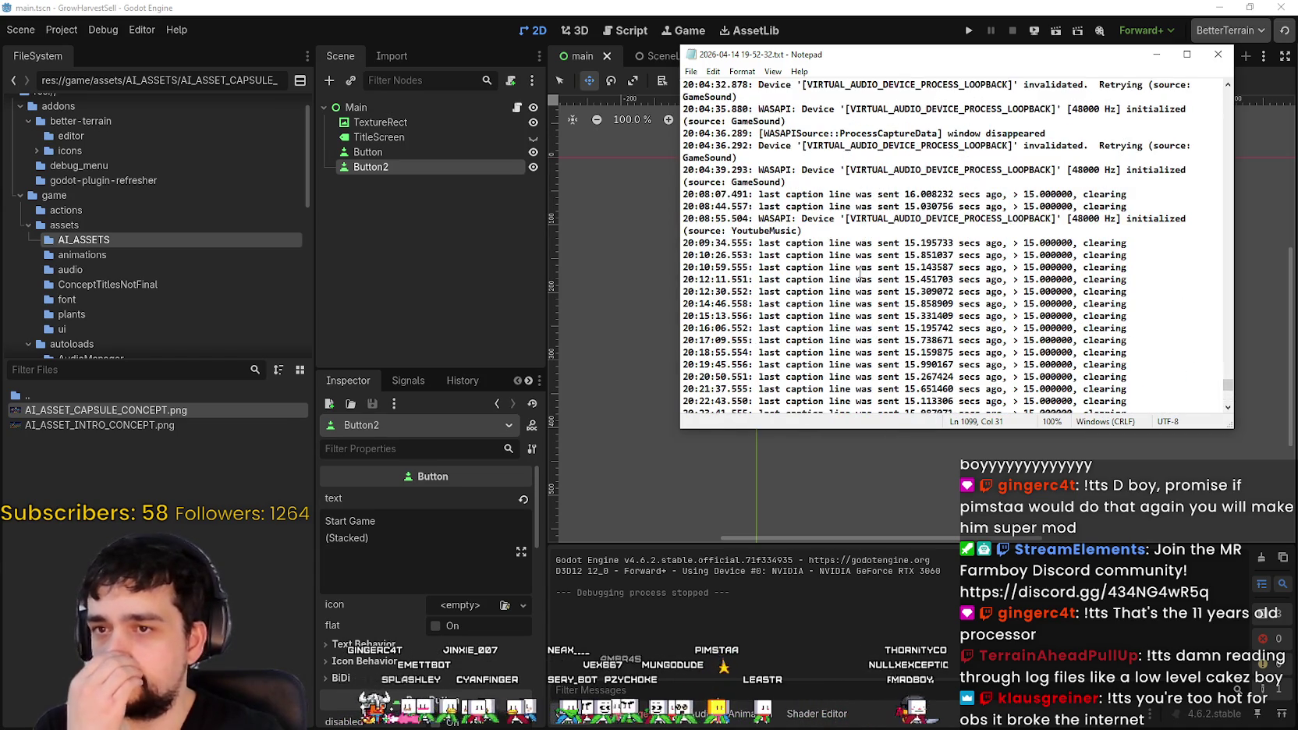
pyautogui.scroll(1, 872, 263)
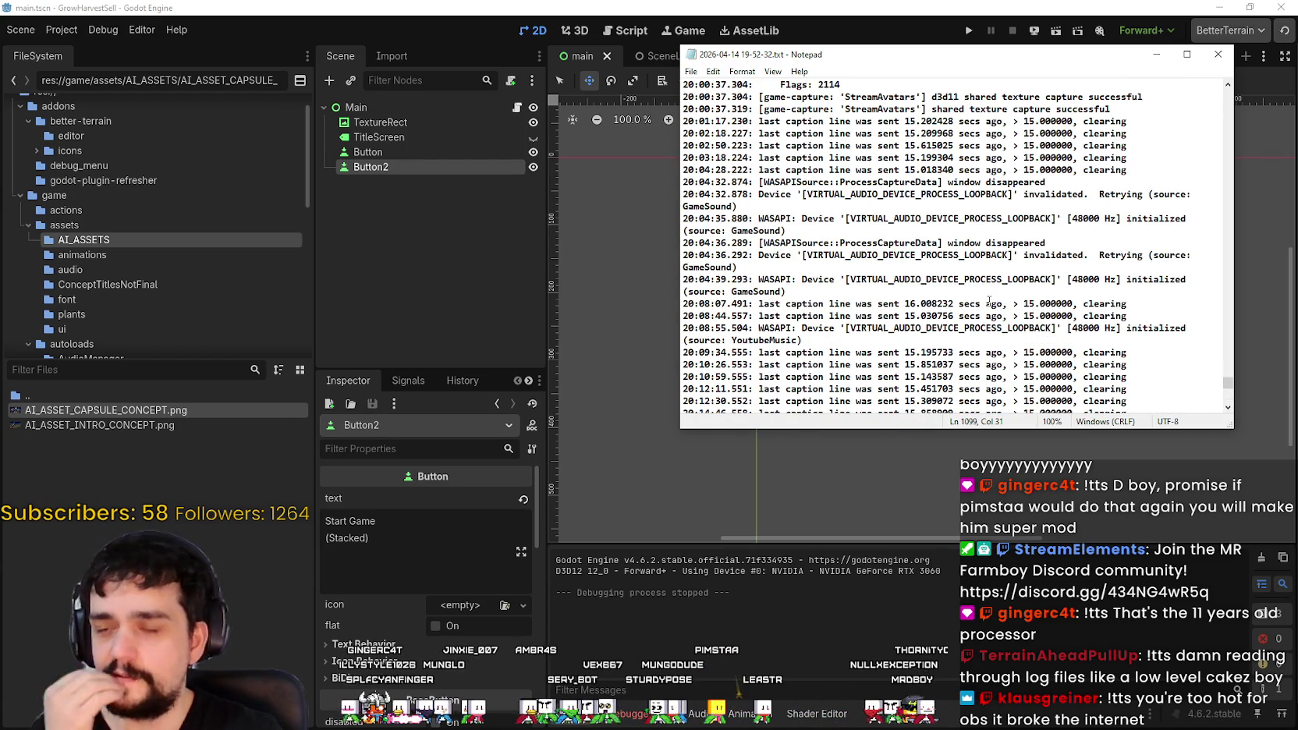
pyautogui.scroll(-20, 986, 297)
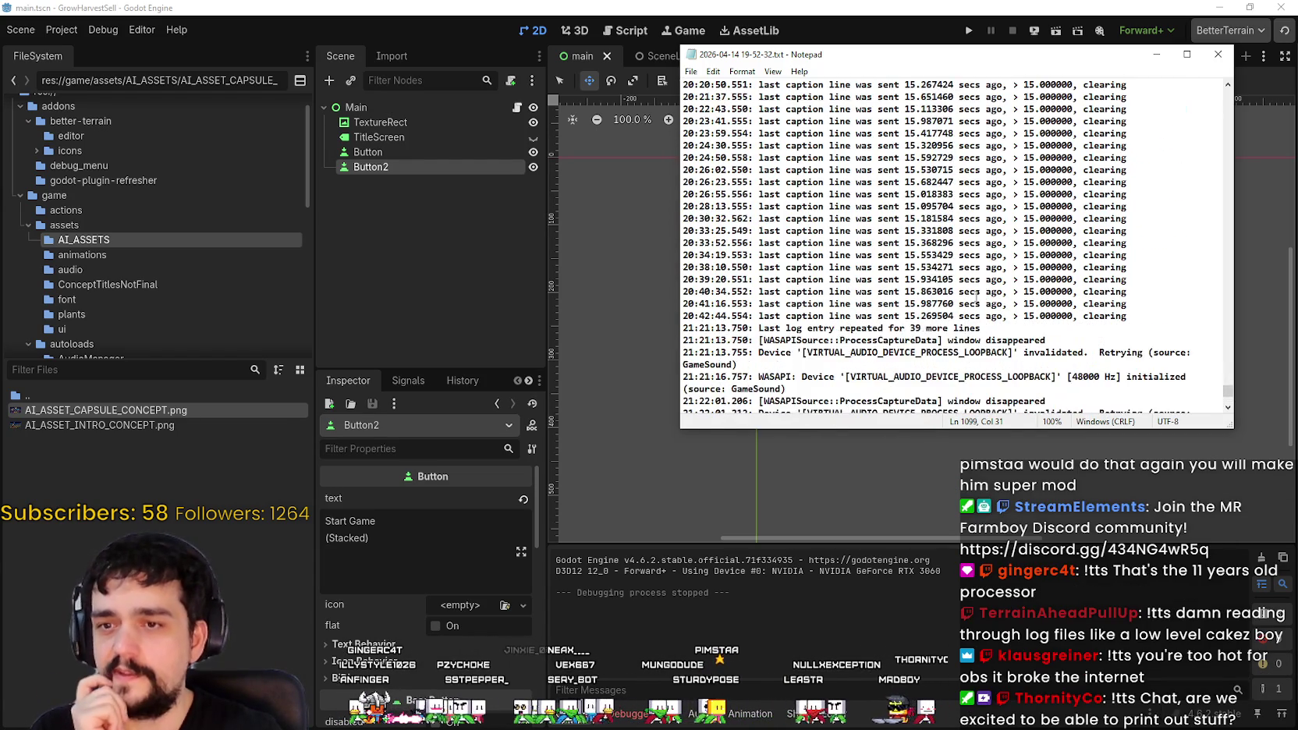
pyautogui.scroll(-2, 977, 300)
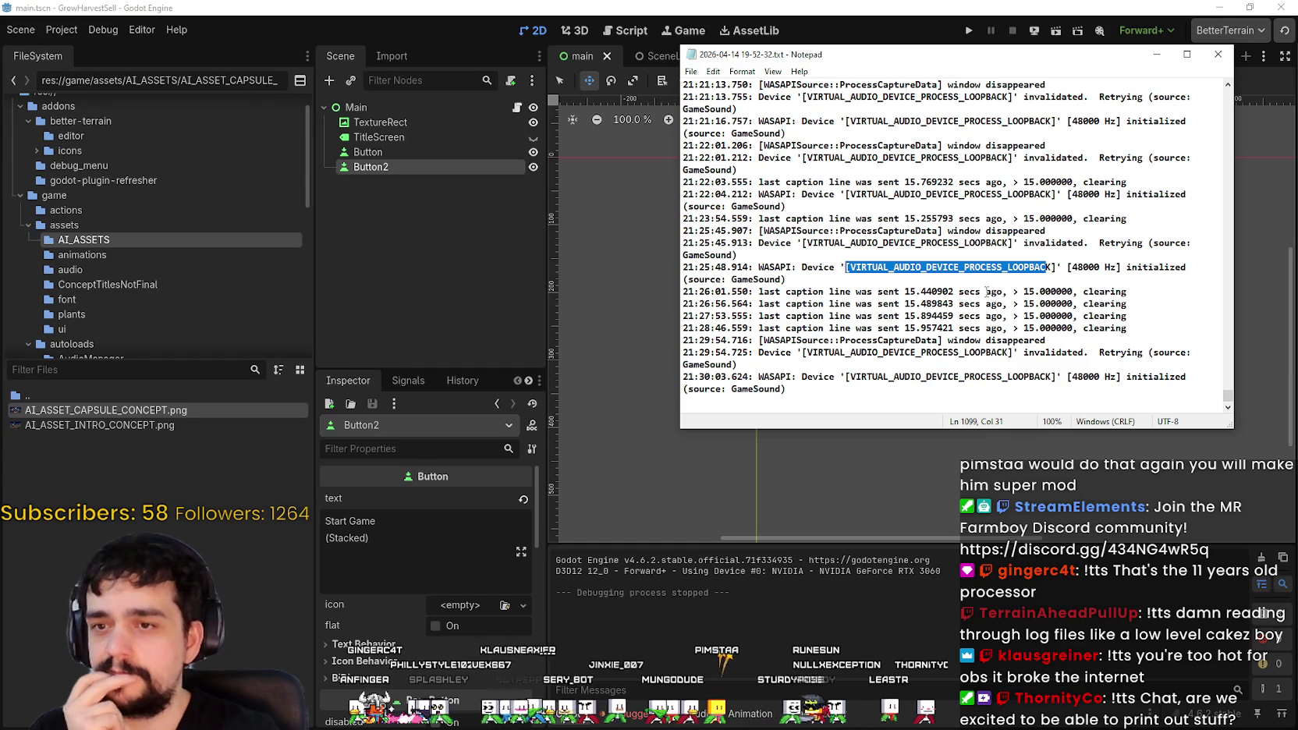
pyautogui.click(1218, 53)
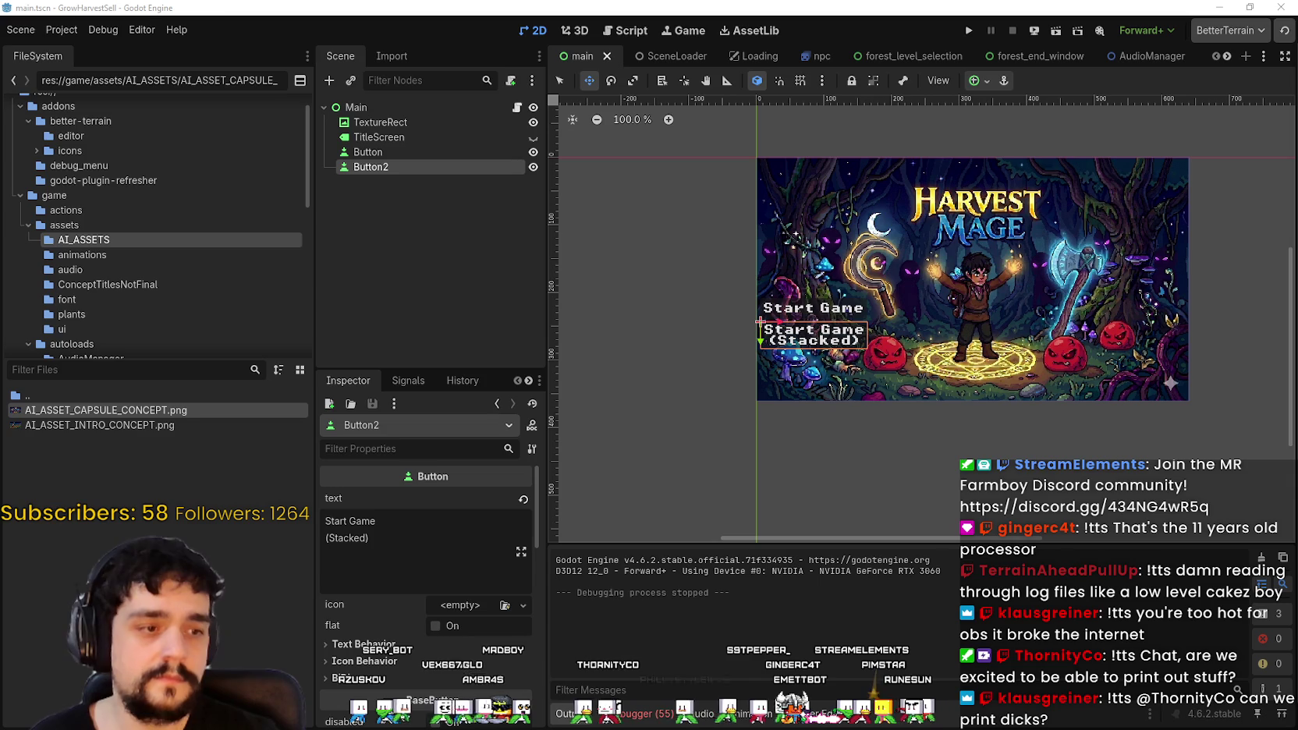
pyautogui.scroll(4, 1012, 328)
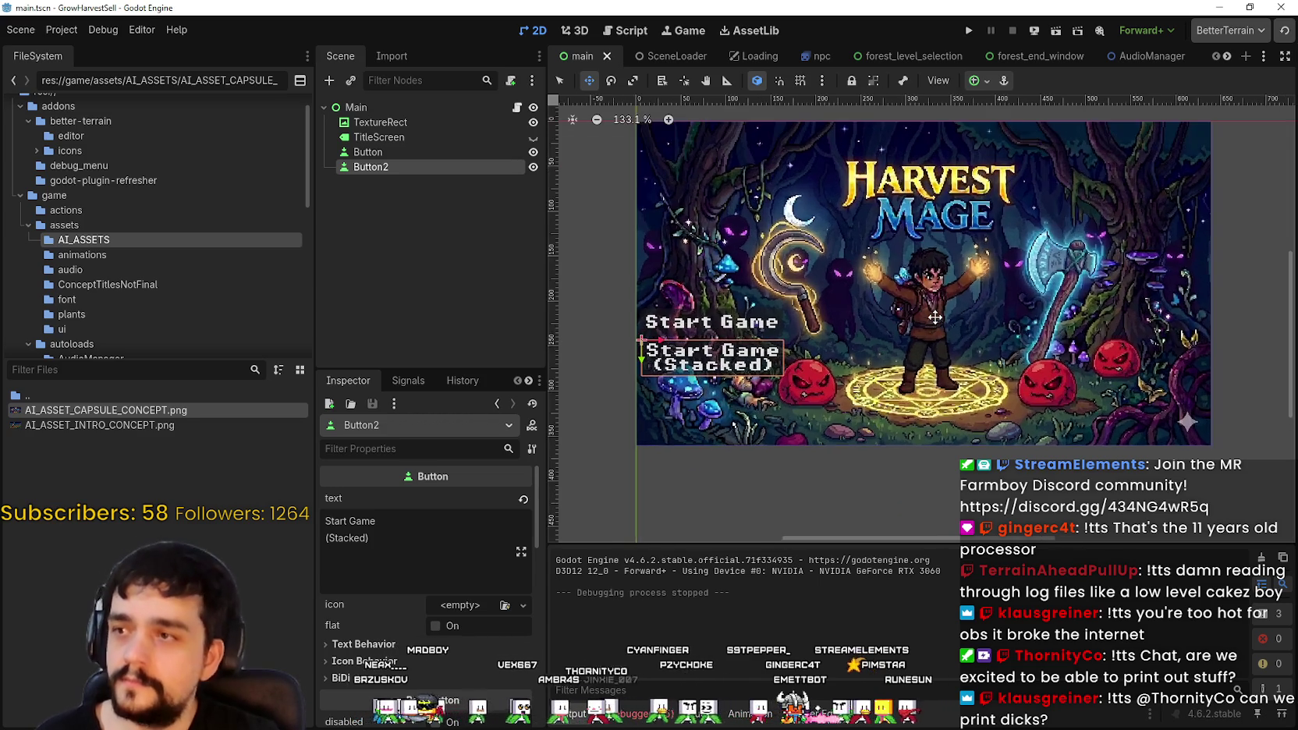
pyautogui.scroll(-2, 960, 319)
pyautogui.scroll(1, 962, 316)
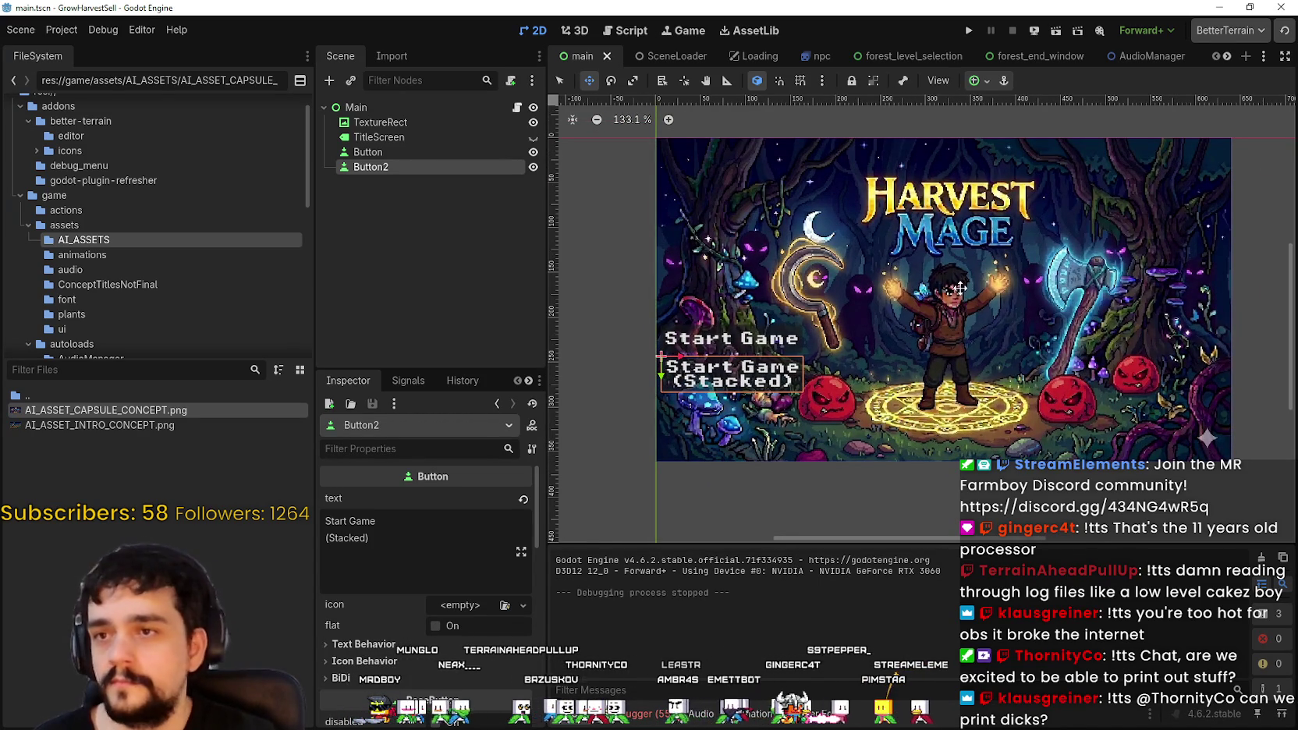
pyautogui.moveTo(959, 288); pyautogui.dragTo(962, 301)
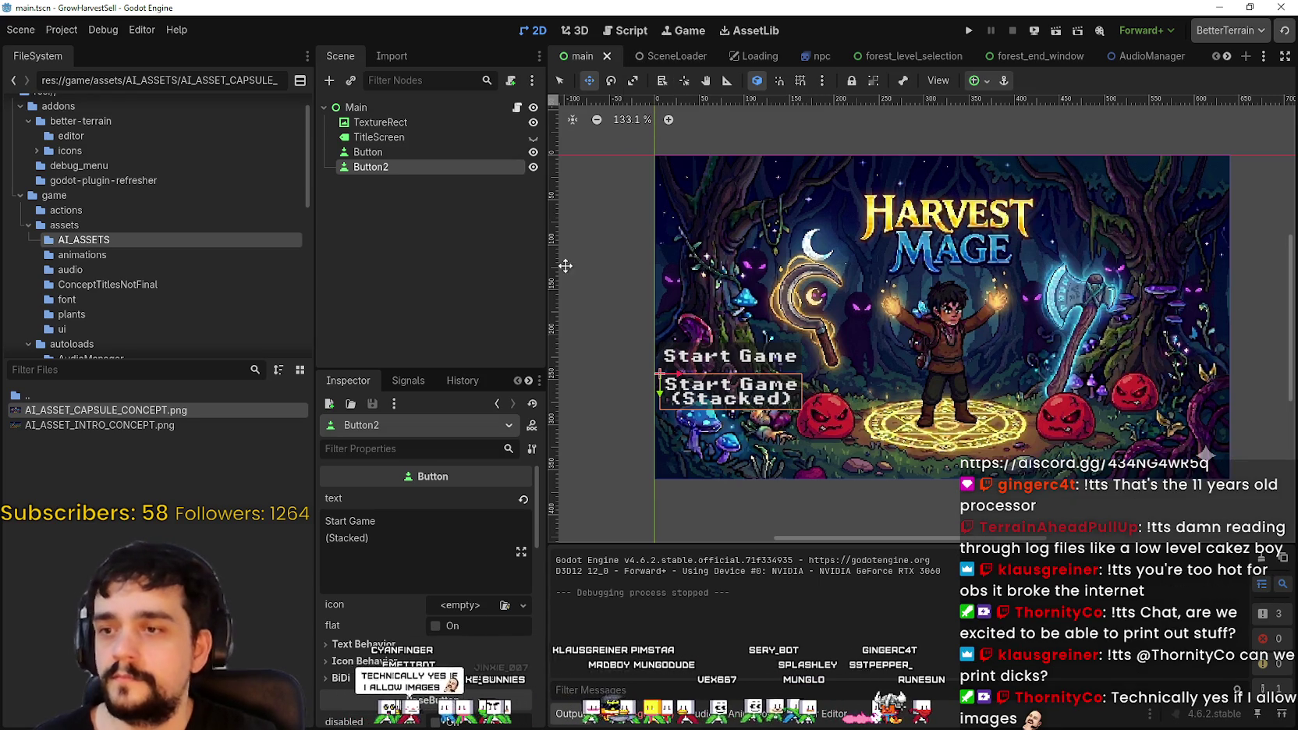
# Step: Switch to the SceneLoader scene tab
pyautogui.click(667, 59)
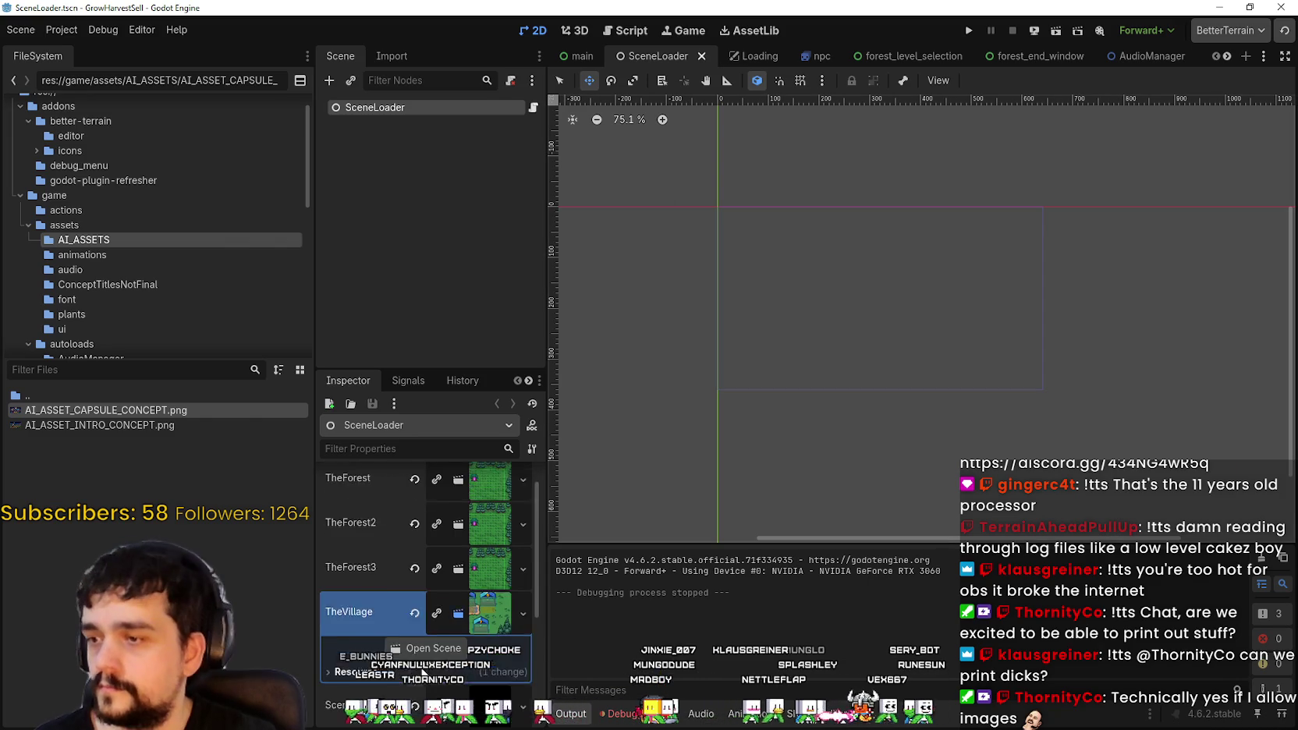
# Step: Review SceneLoader's Inspector properties, including the SceneTranstion resource, and select AI_ASSET_INTRO_CONCEPT.png
pyautogui.scroll(1, 445, 546)
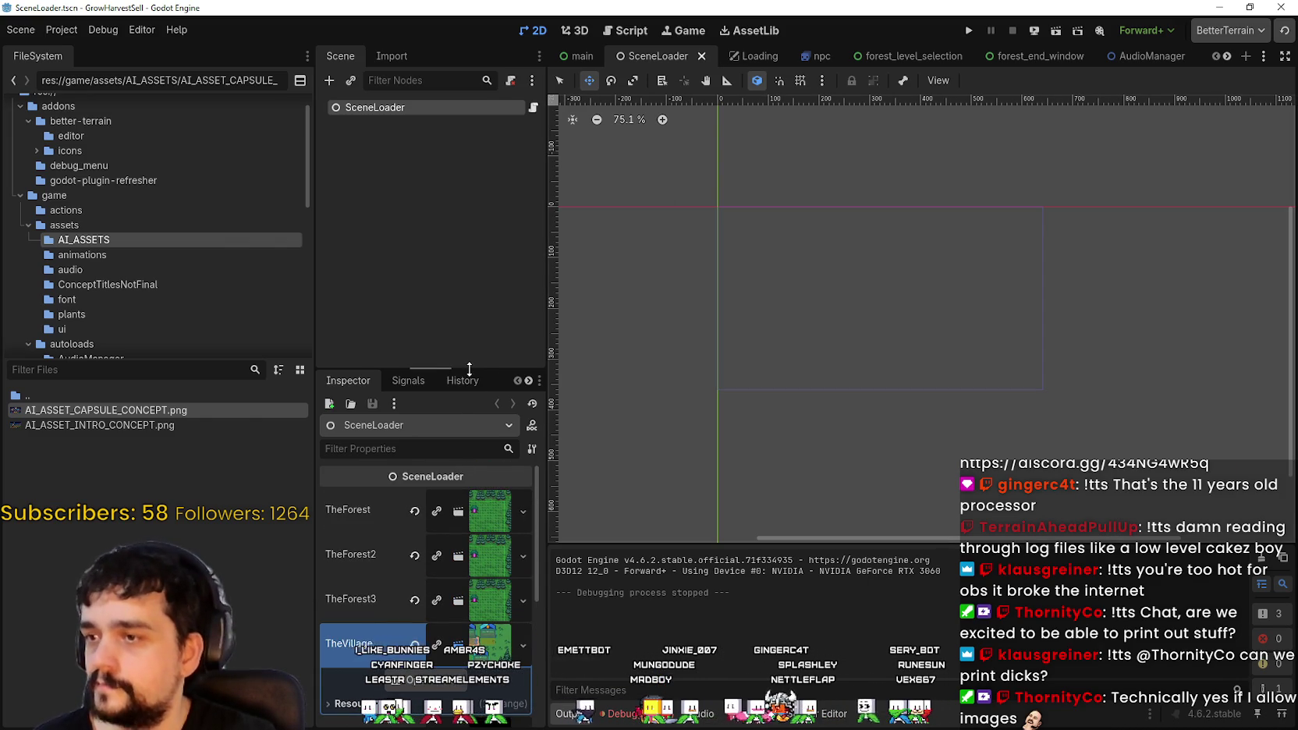
pyautogui.moveTo(469, 368); pyautogui.dragTo(461, 201)
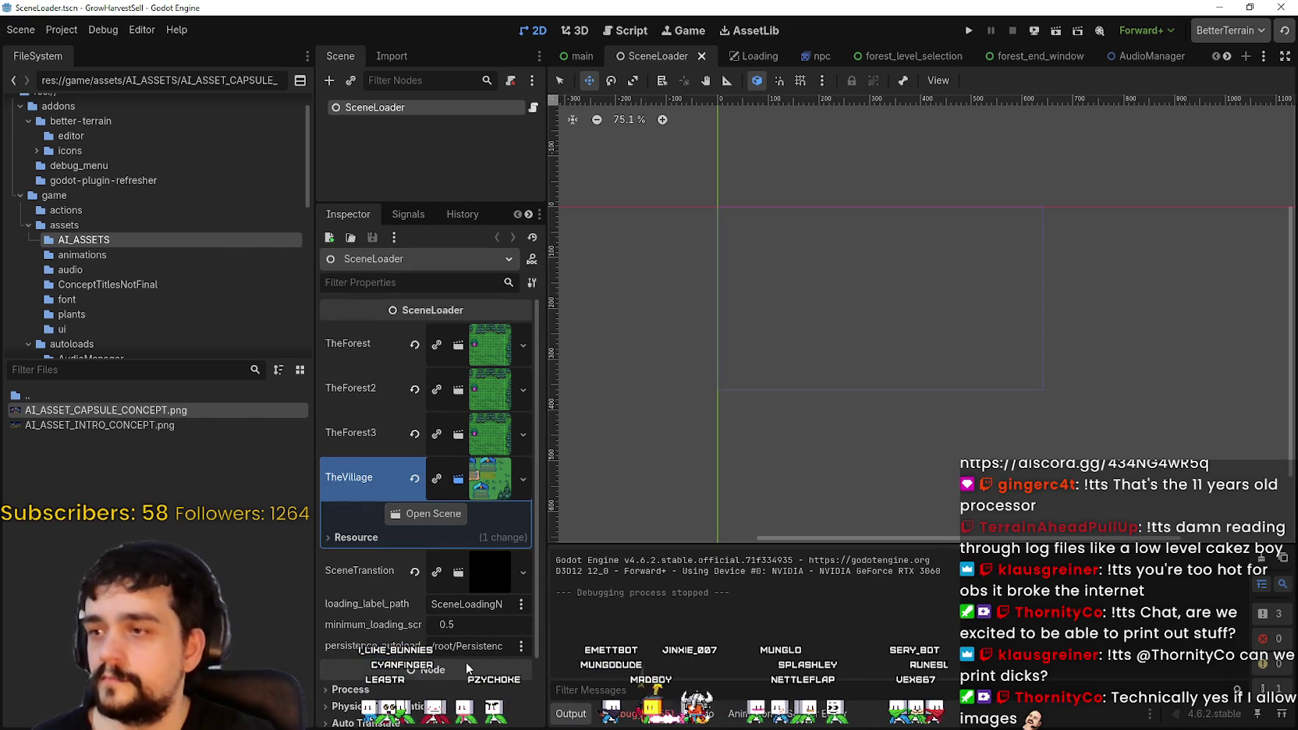
pyautogui.click(484, 562)
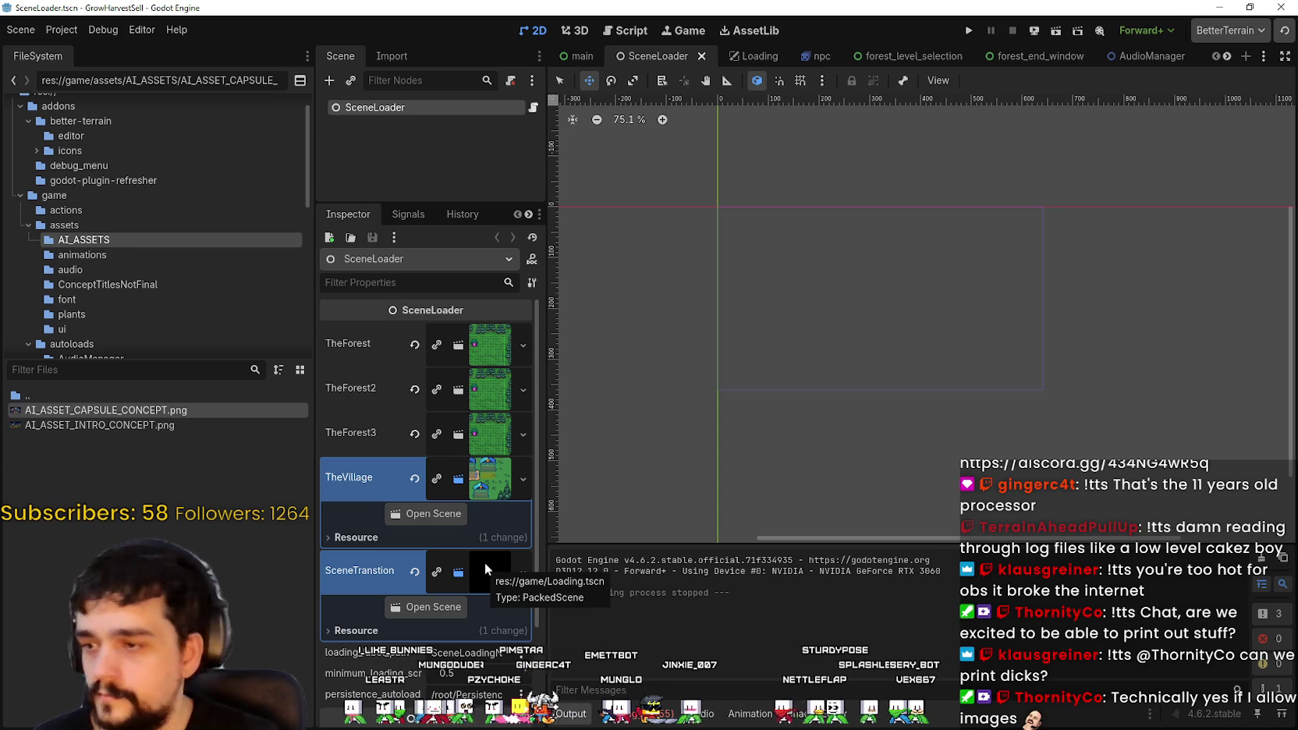
pyautogui.click(484, 564)
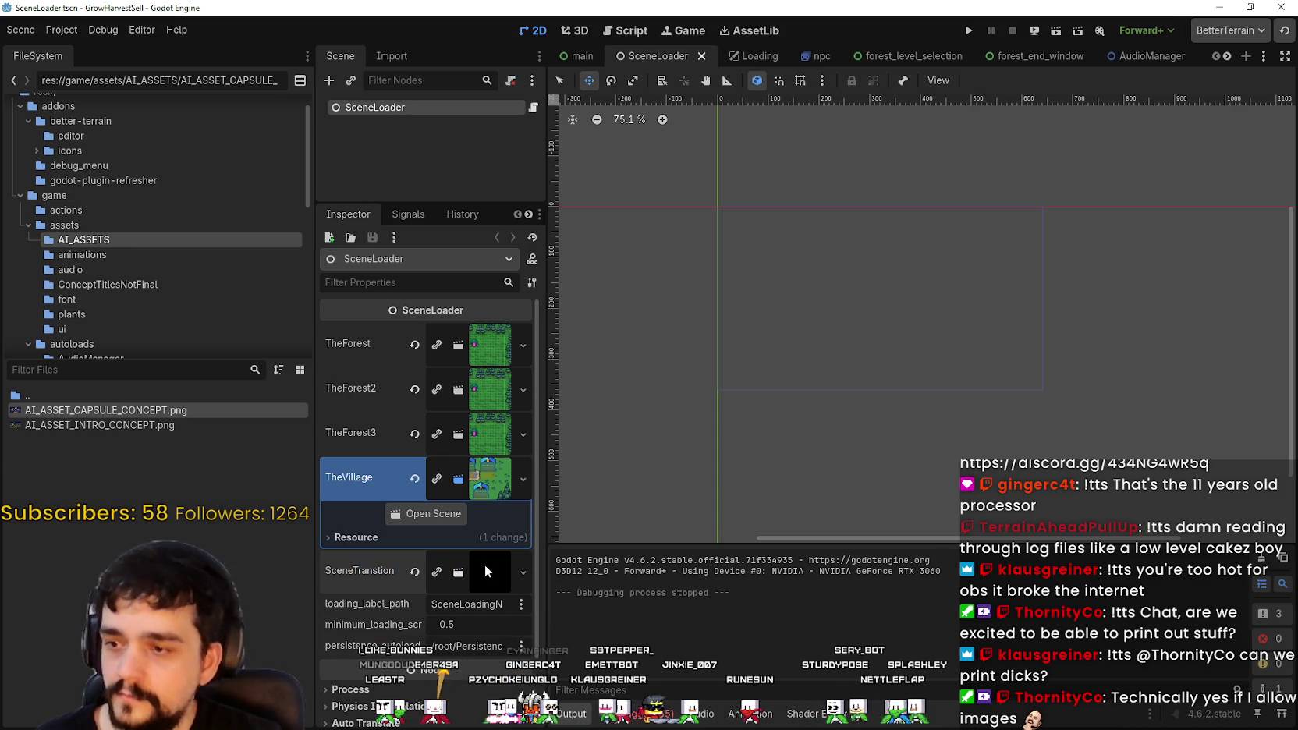
pyautogui.click(220, 426)
pyautogui.moveTo(458, 204); pyautogui.dragTo(460, 361)
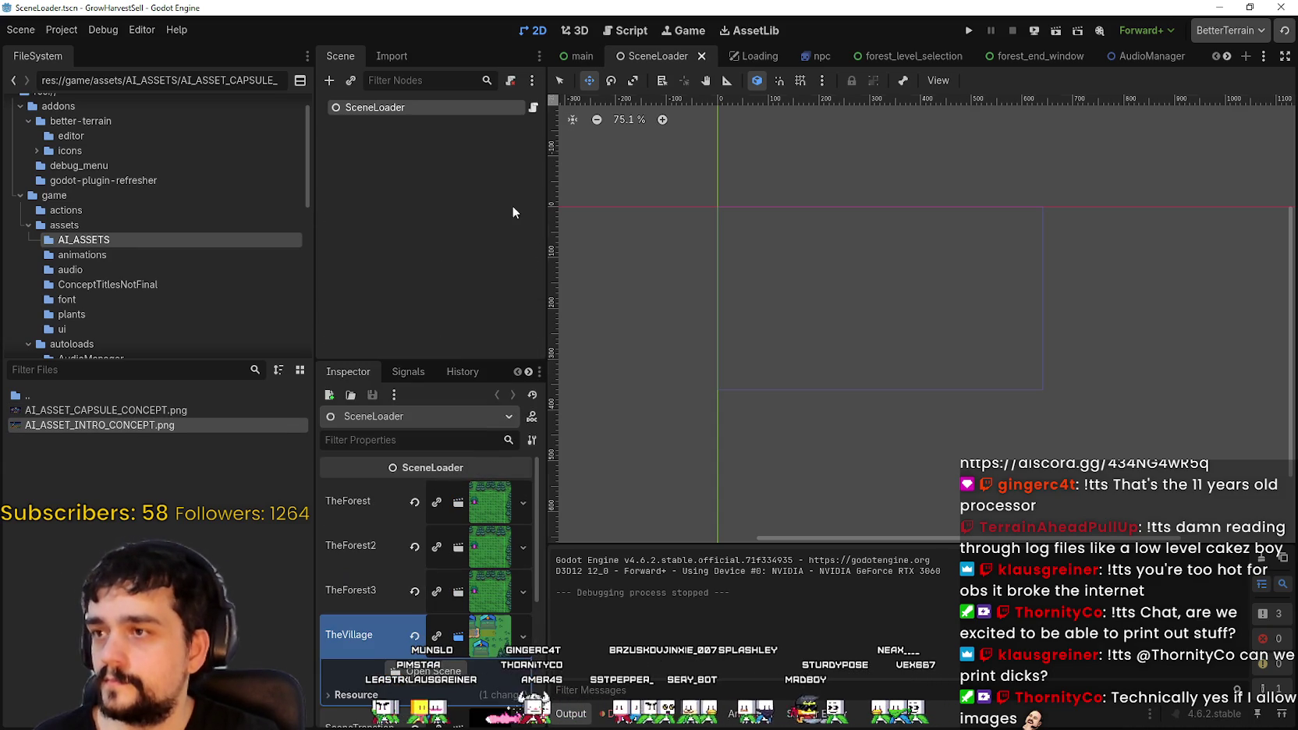
# Step: Look over the scene_loader.gd script, then create a new empty scene with Ctrl+N
pyautogui.click(534, 107)
pyautogui.click(843, 313)
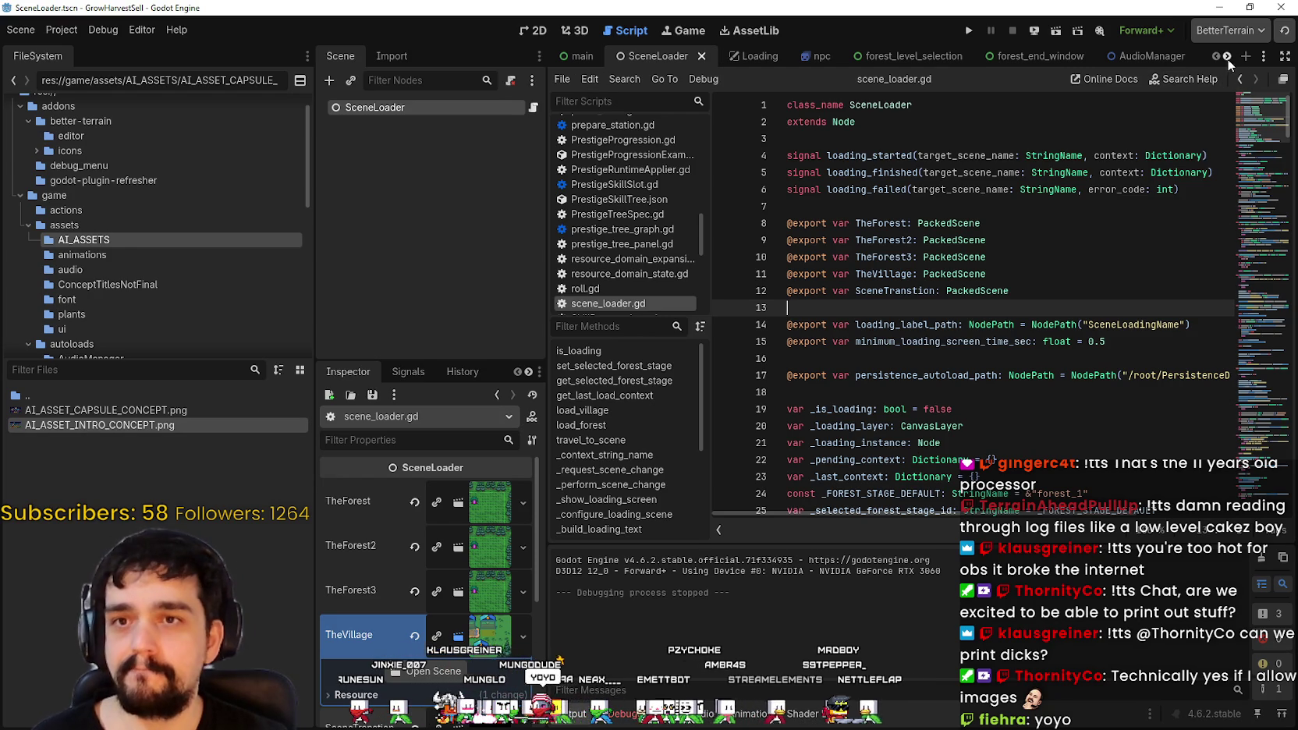
pyautogui.scroll(-8, 1227, 59)
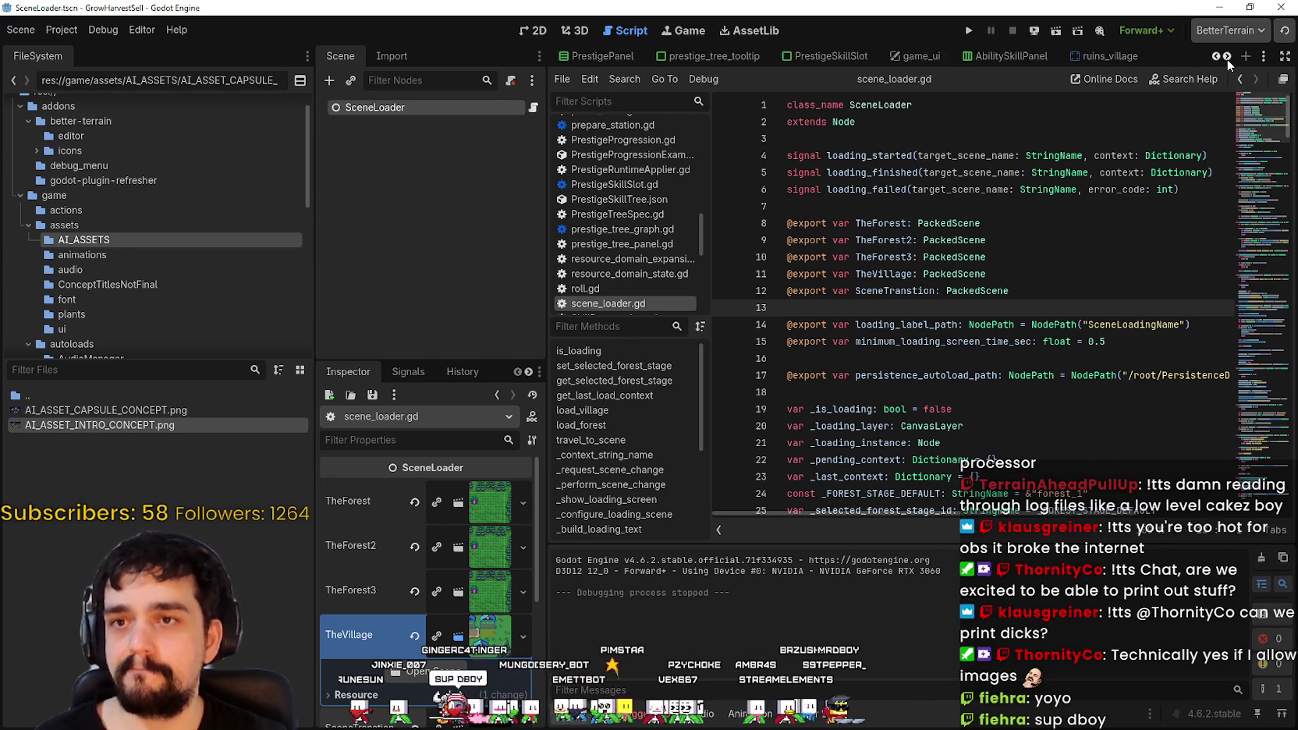
pyautogui.scroll(-8, 1226, 58)
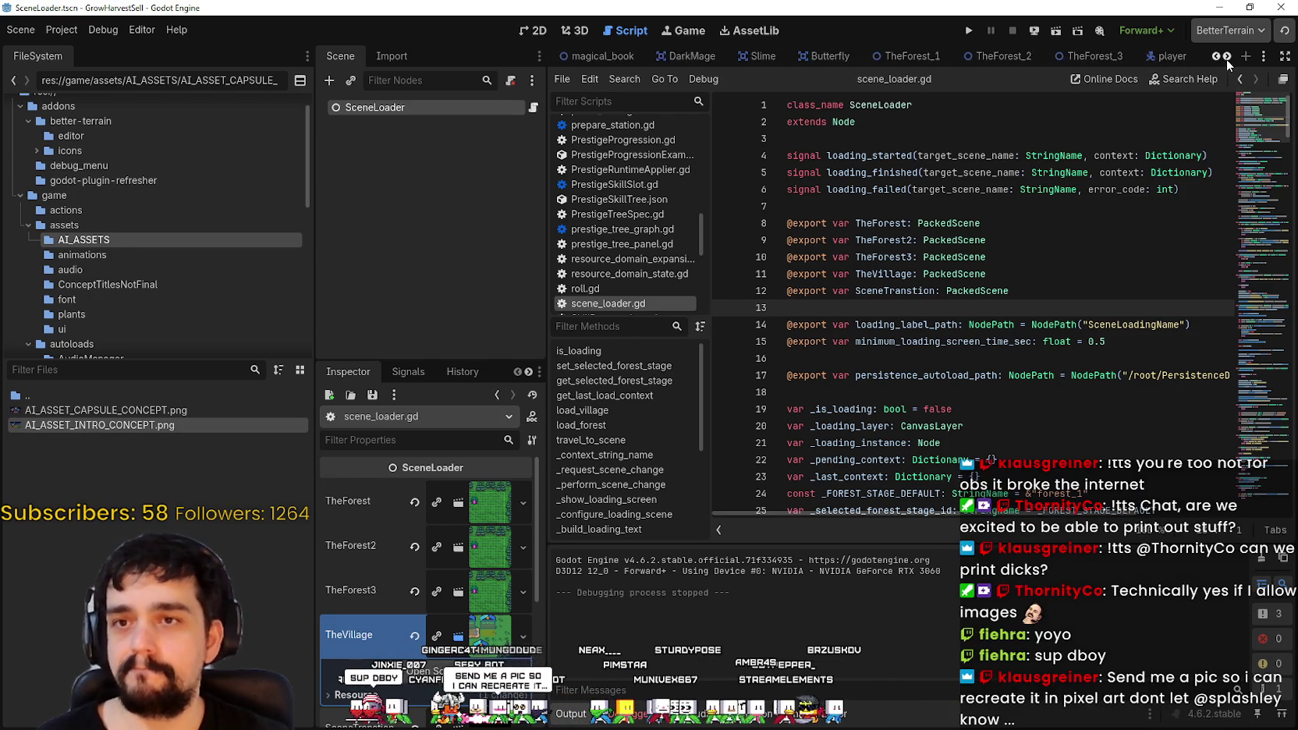
pyautogui.hotkey('ctrl', 'n')
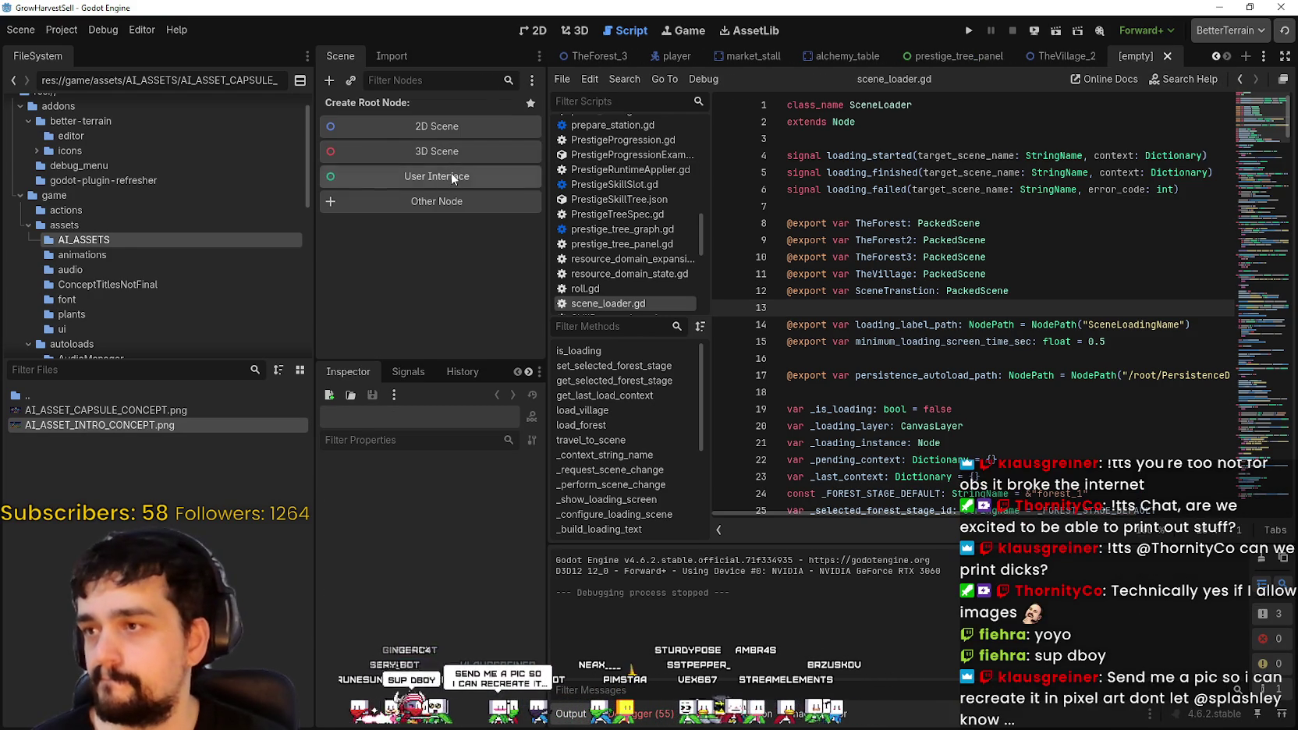
# Step: Create a Control-rooted scene, then close it without saving
pyautogui.click(451, 176)
pyautogui.click(360, 107)
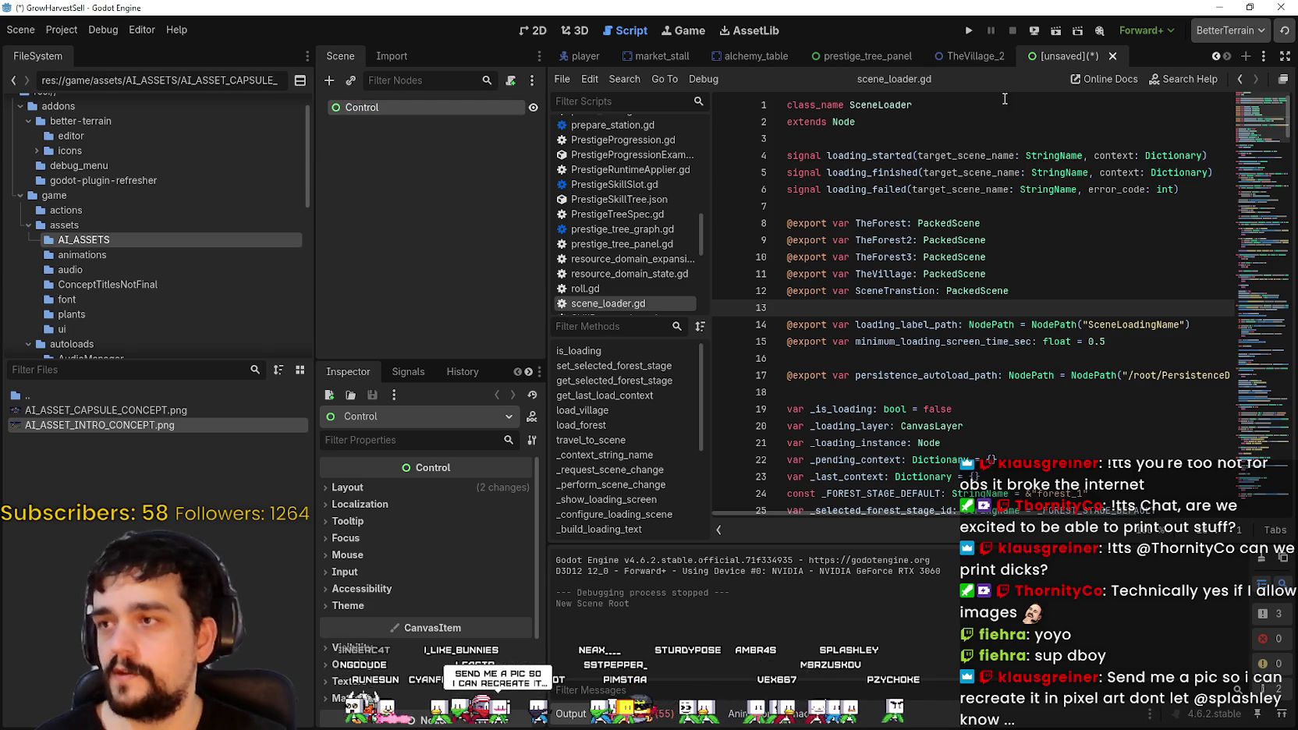
pyautogui.click(1112, 55)
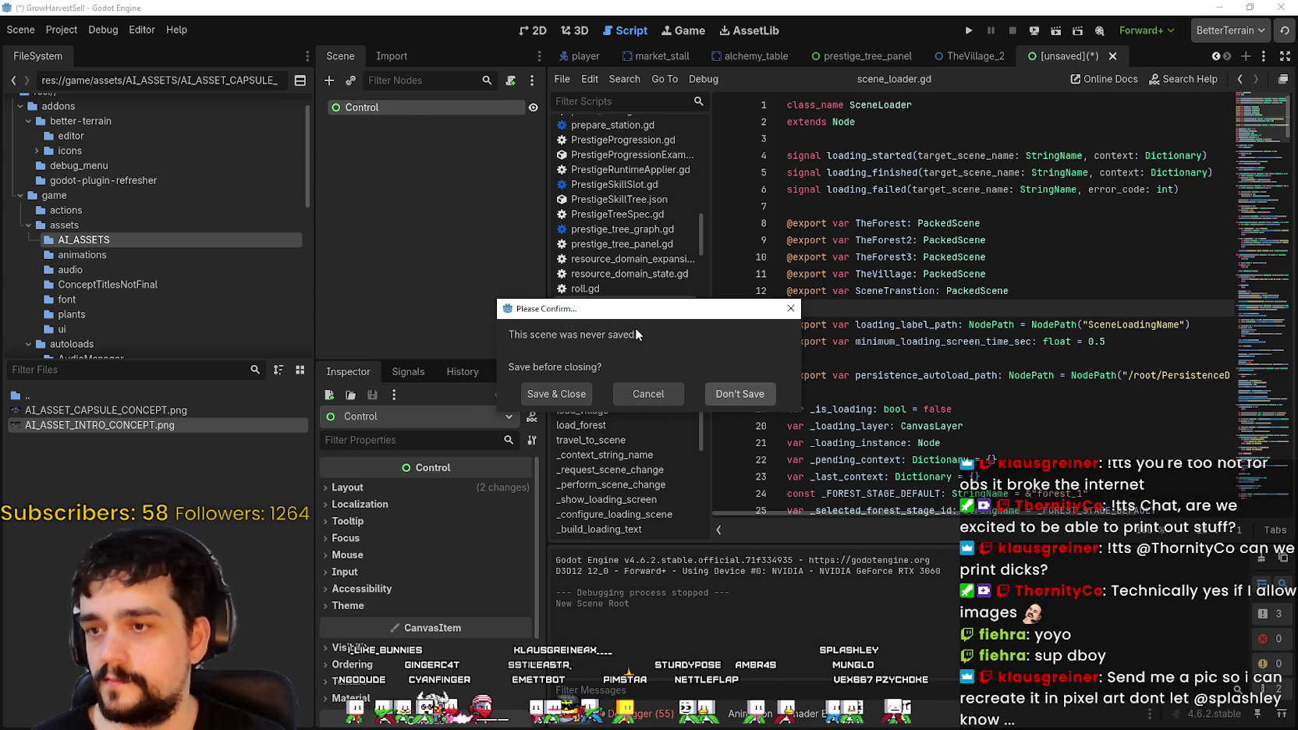
pyautogui.click(739, 394)
pyautogui.click(1245, 55)
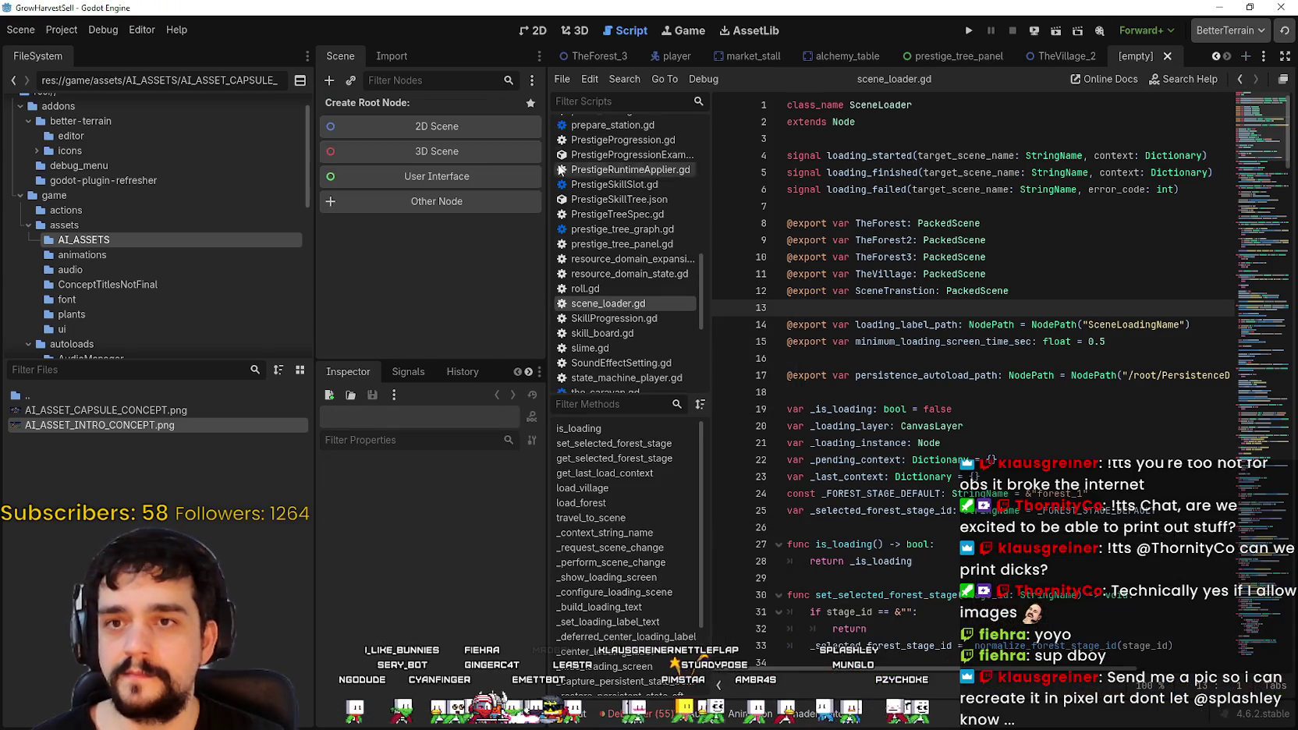
# Step: Make a TextureRect the scene root and assign AI_ASSET_INTRO_CONCEPT.png as its texture
pyautogui.click(401, 201)
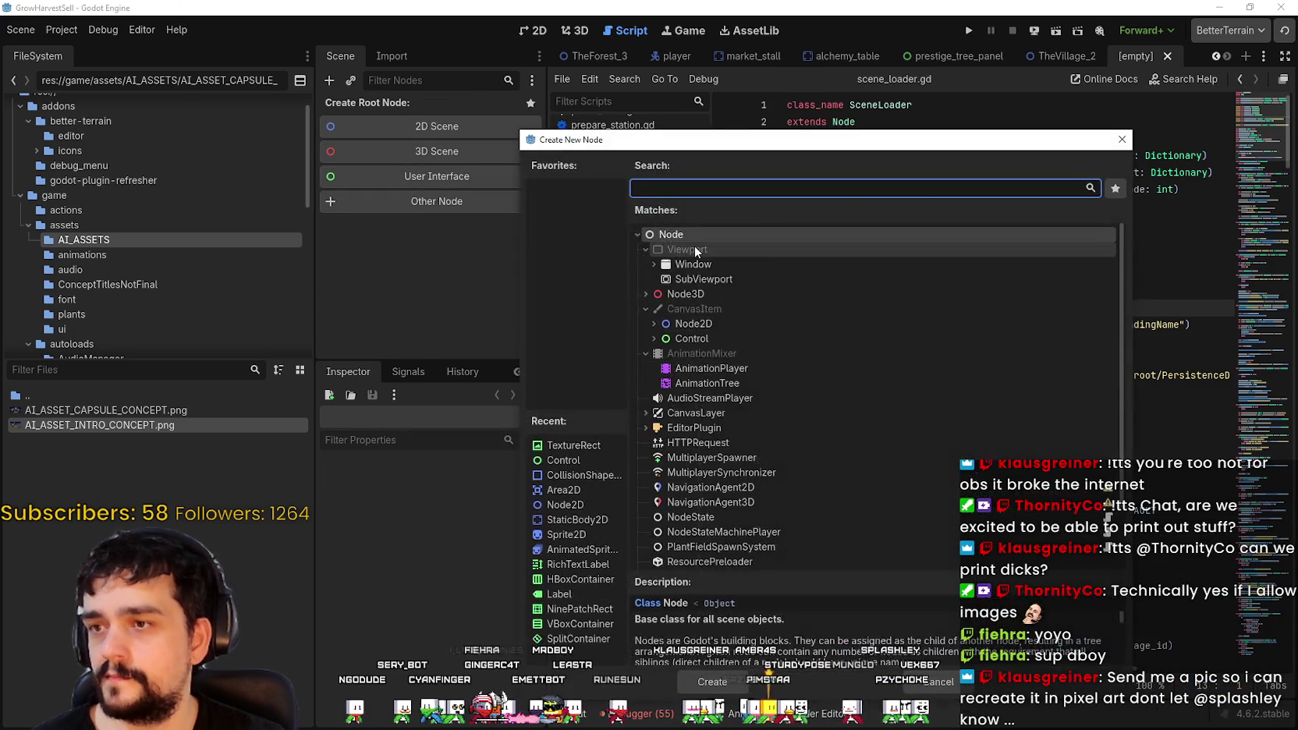
pyautogui.write('texture')
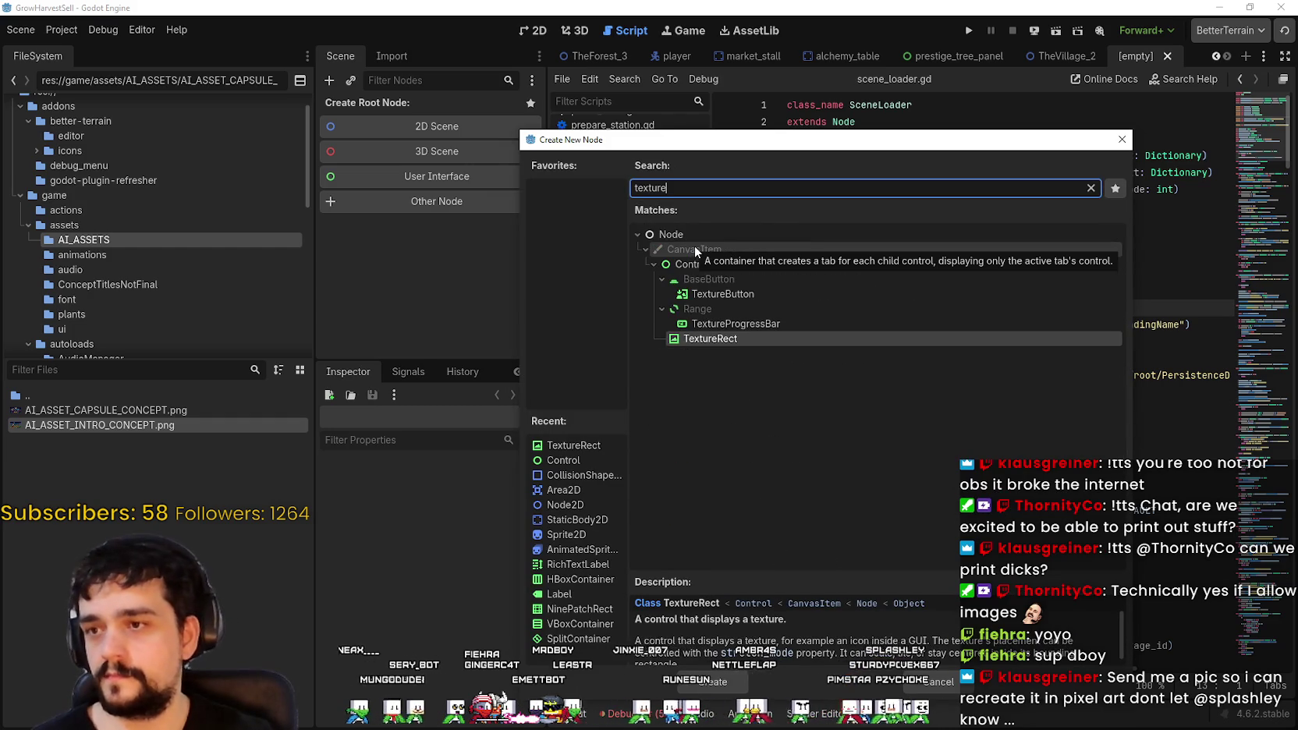
pyautogui.click(737, 681)
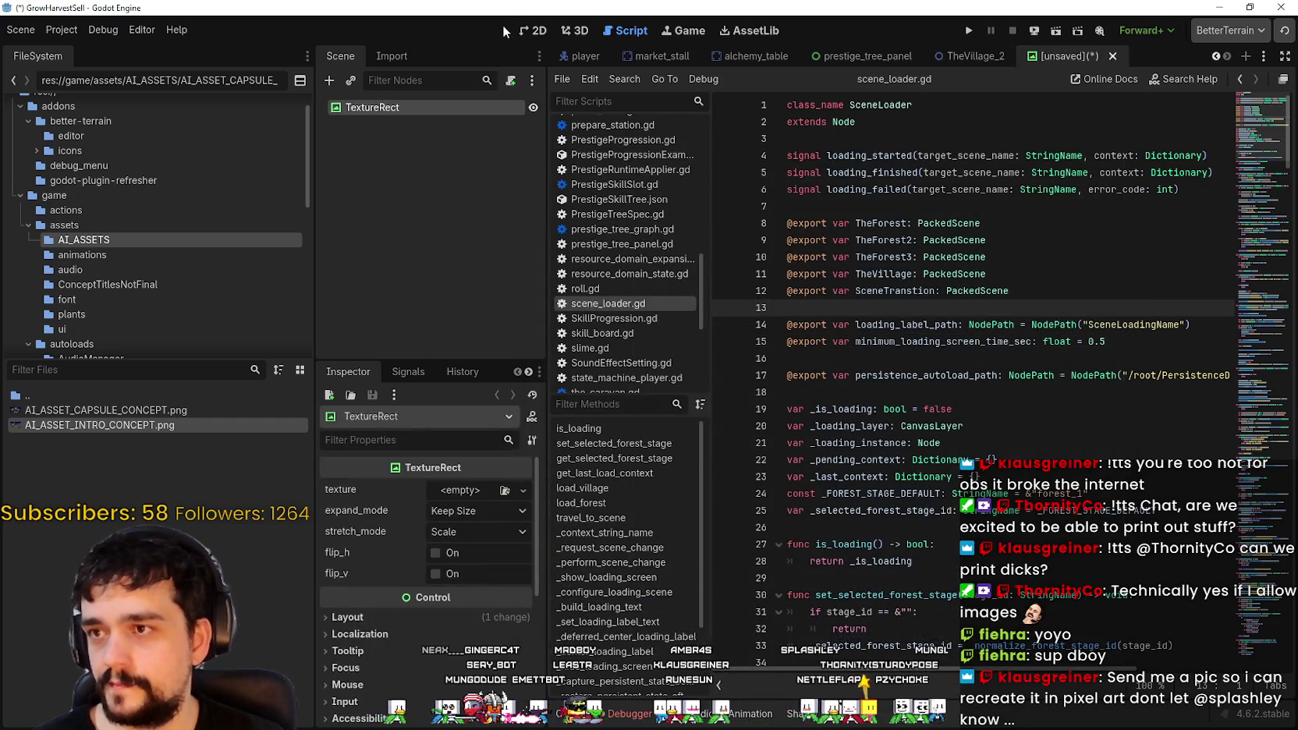
pyautogui.click(531, 29)
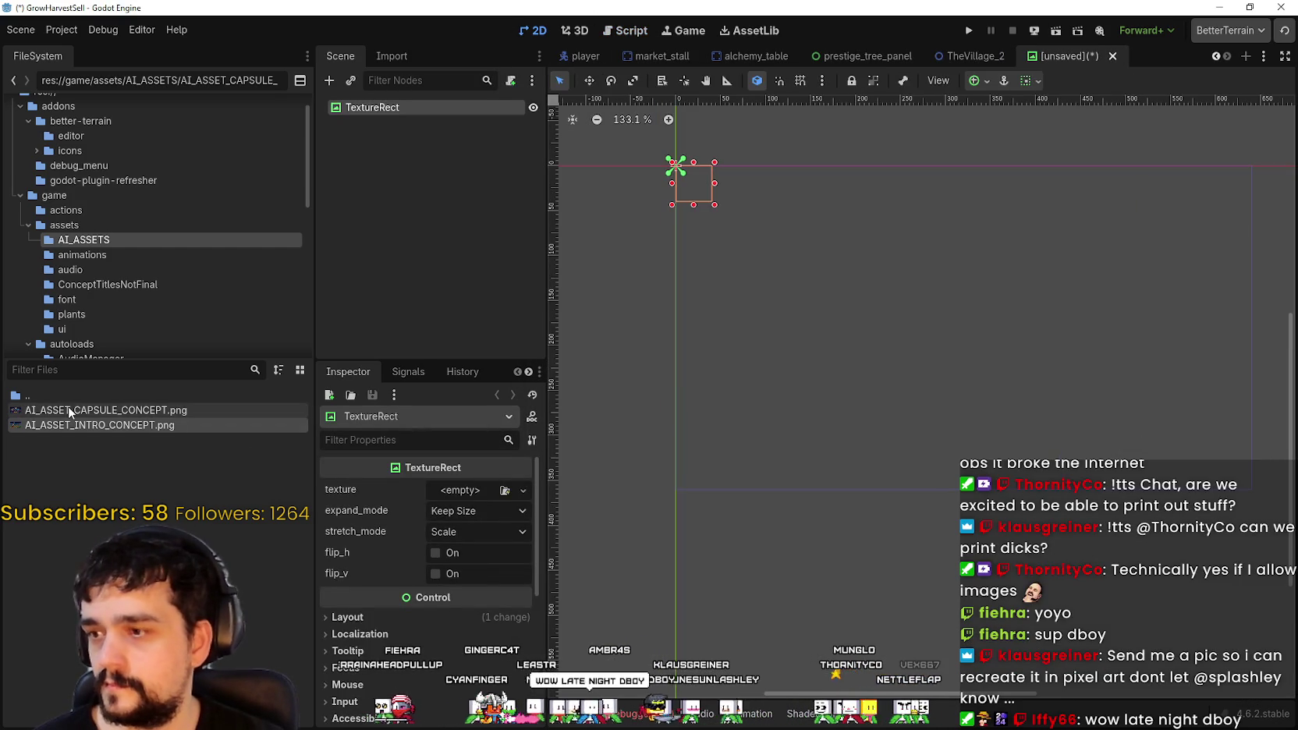
pyautogui.moveTo(69, 425)
pyautogui.mouseDown()
pyautogui.moveTo(460, 500)
pyautogui.moveTo(480, 517)
pyautogui.mouseUp()
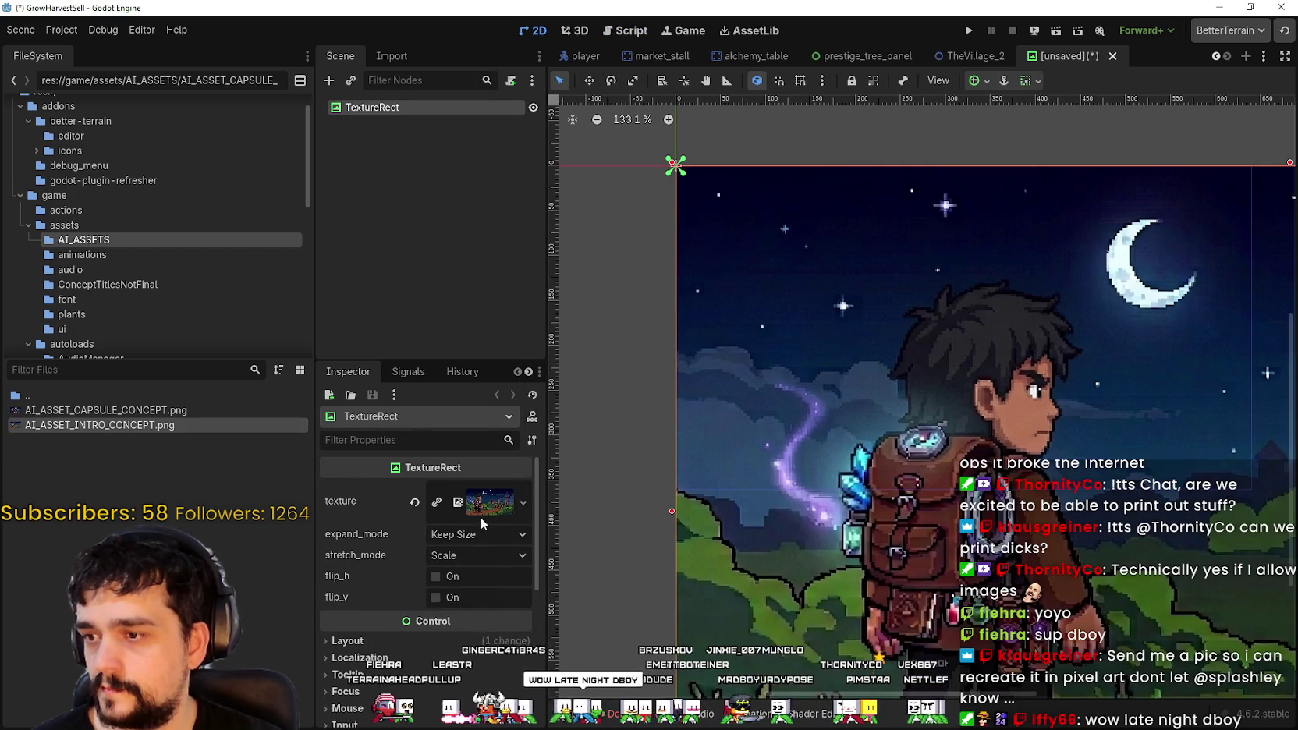
# Step: Set expand mode to Ignore Size and stretch mode to Keep Aspect, then expand Layout
pyautogui.click(477, 534)
pyautogui.click(468, 567)
pyautogui.click(468, 556)
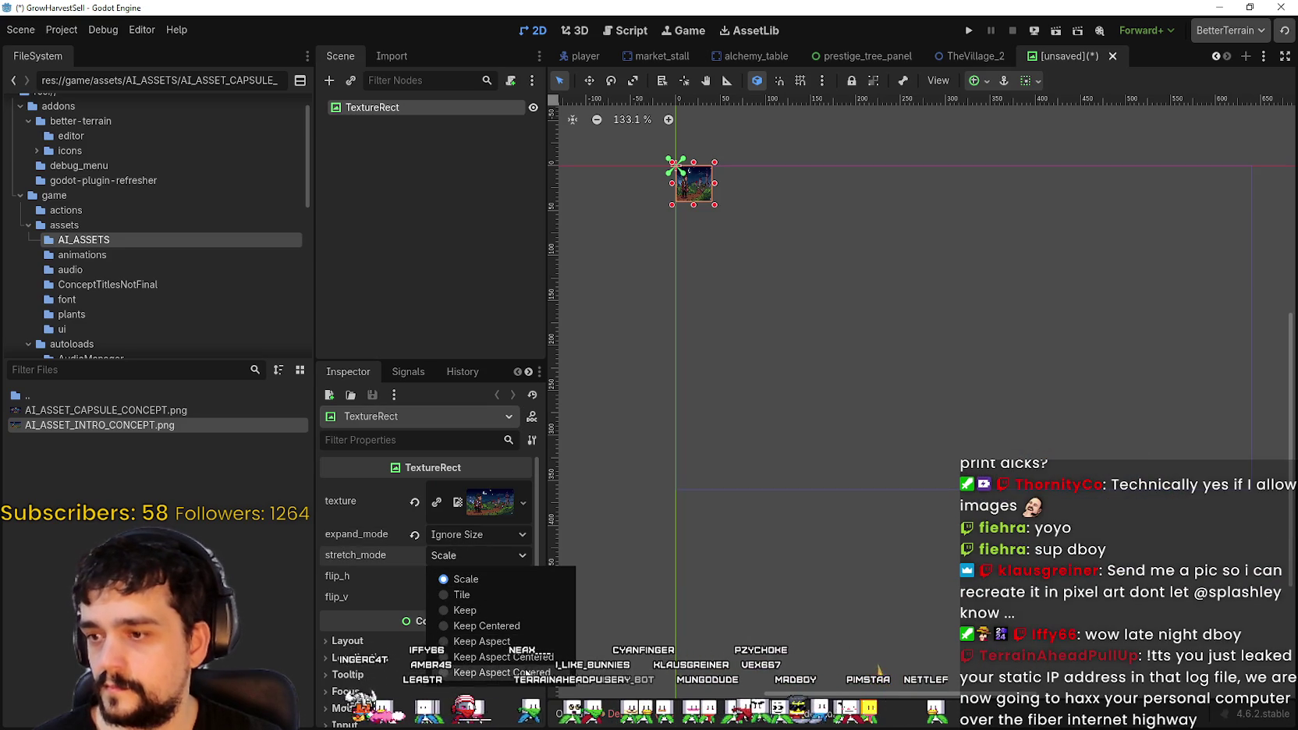
pyautogui.click(504, 657)
pyautogui.click(477, 555)
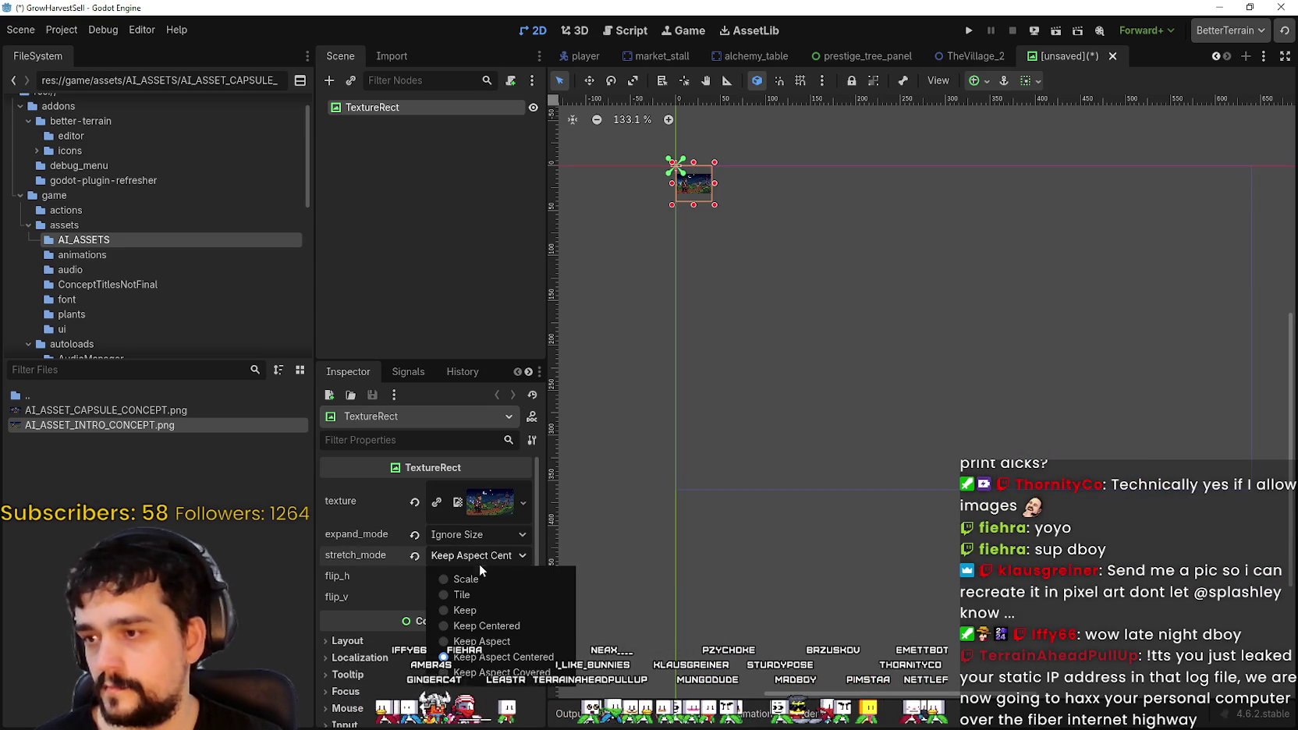
pyautogui.click(481, 641)
pyautogui.click(492, 517)
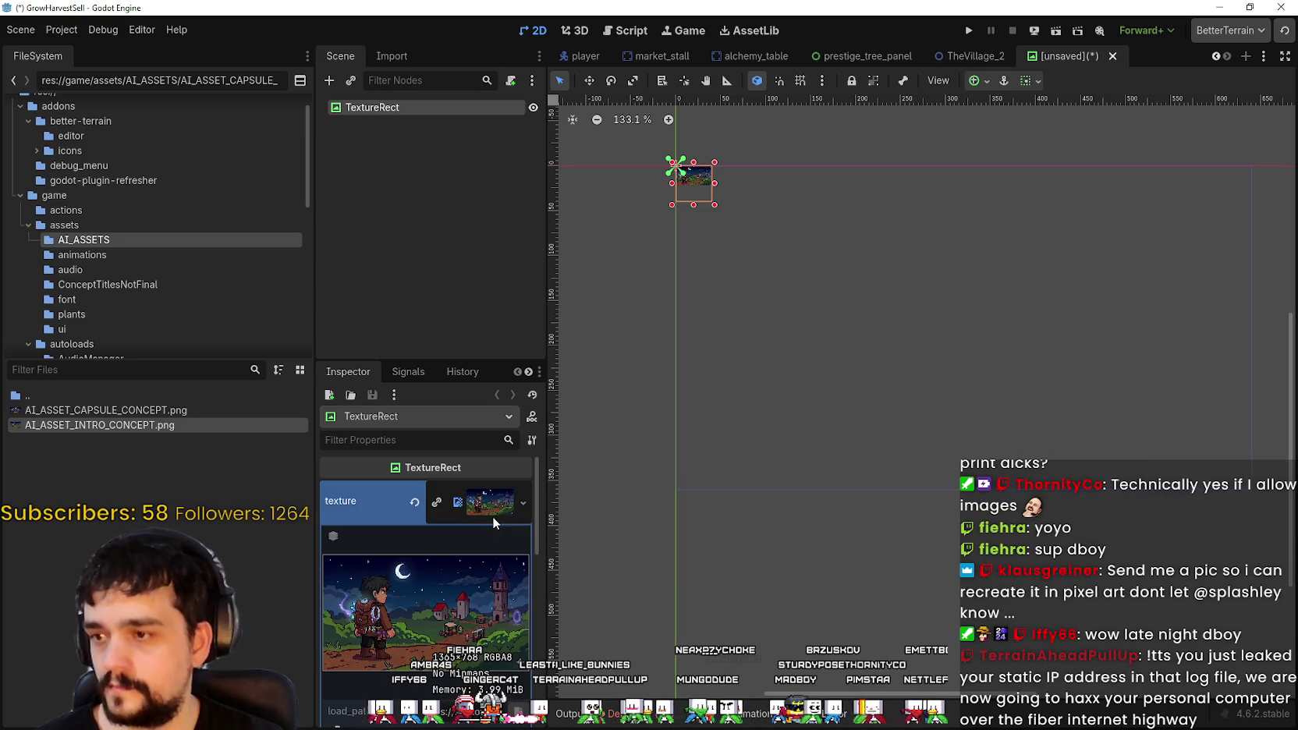
pyautogui.scroll(-5, 482, 561)
pyautogui.click(471, 542)
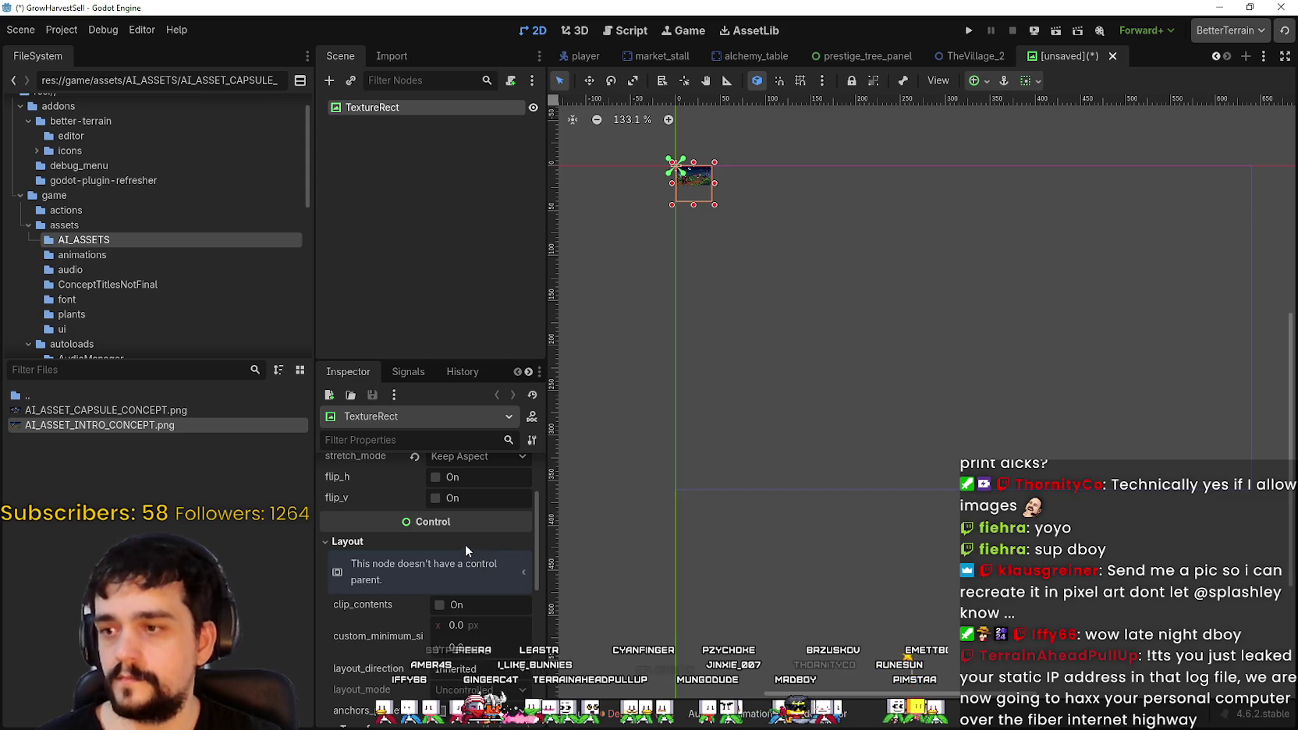
pyautogui.scroll(-2, 475, 595)
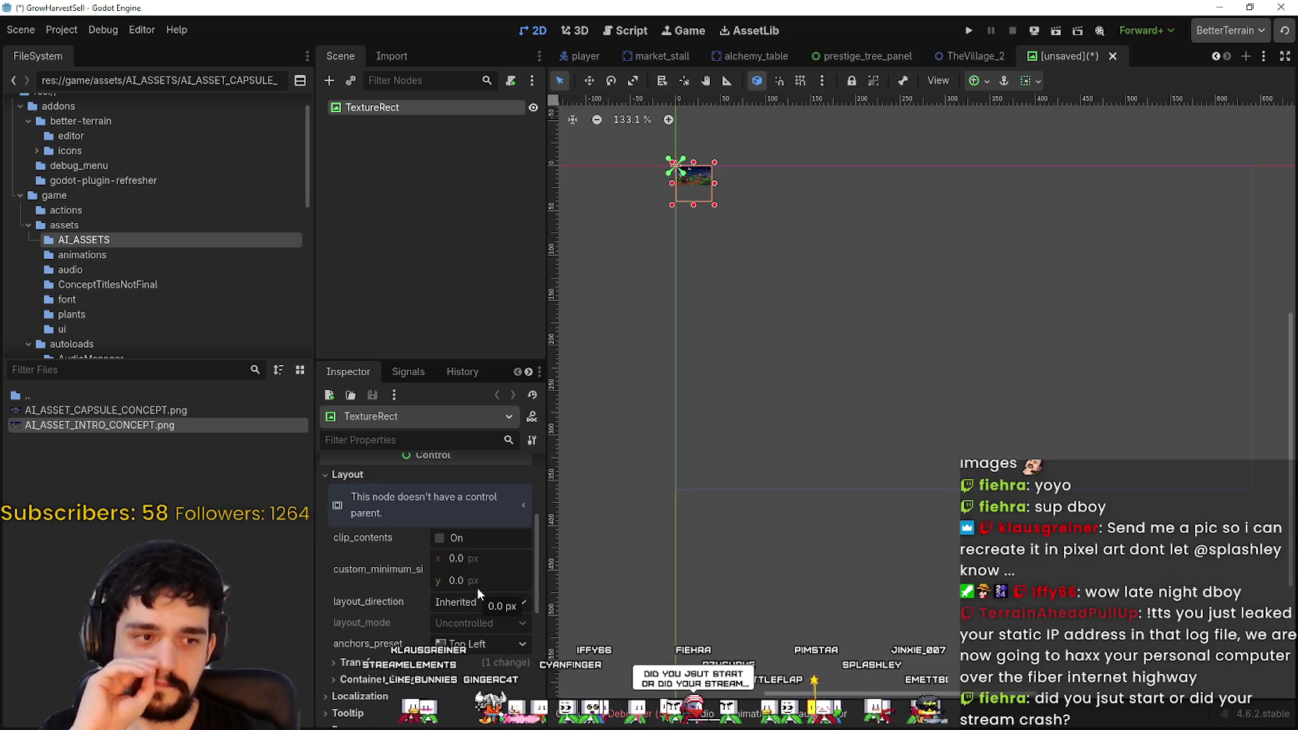
# Step: Enter 1280/2 for the TextureRect's size x and 720/2 for size y, giving 640 × 360
pyautogui.scroll(-2, 477, 587)
pyautogui.scroll(3, 474, 578)
pyautogui.click(499, 593)
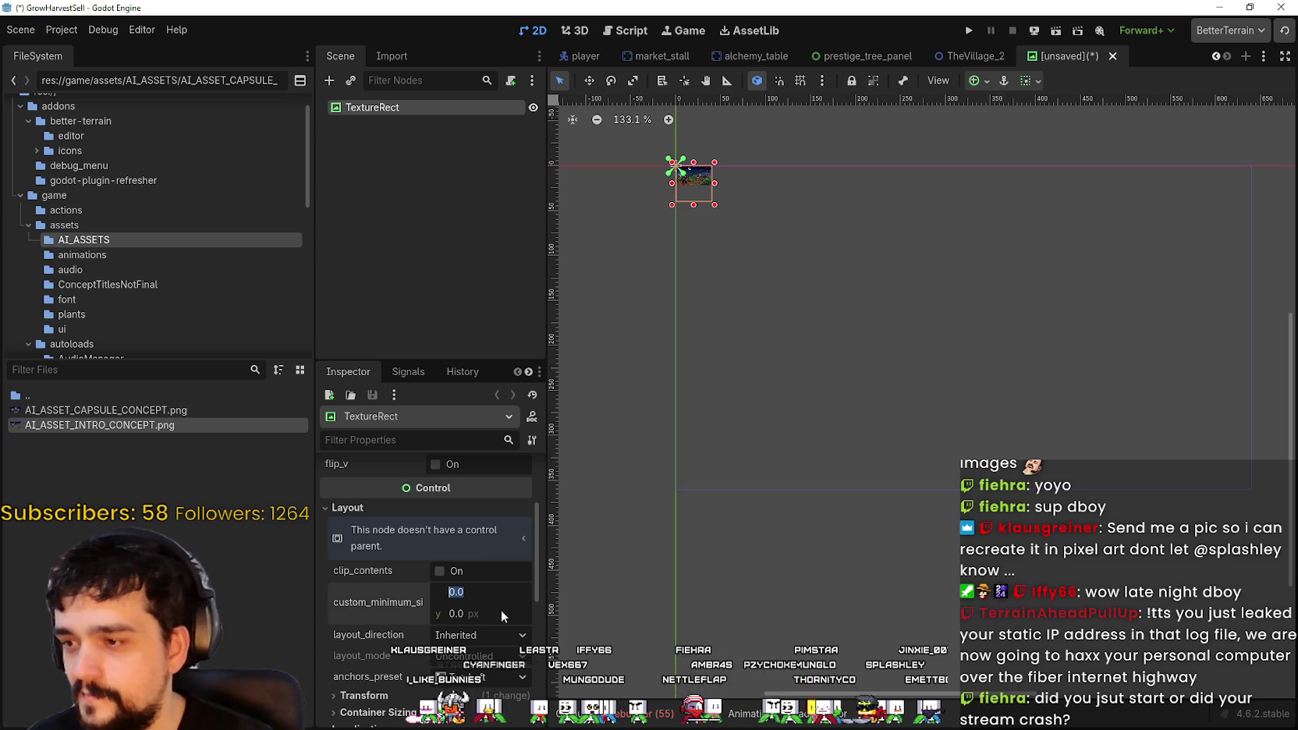
pyautogui.scroll(-3, 468, 616)
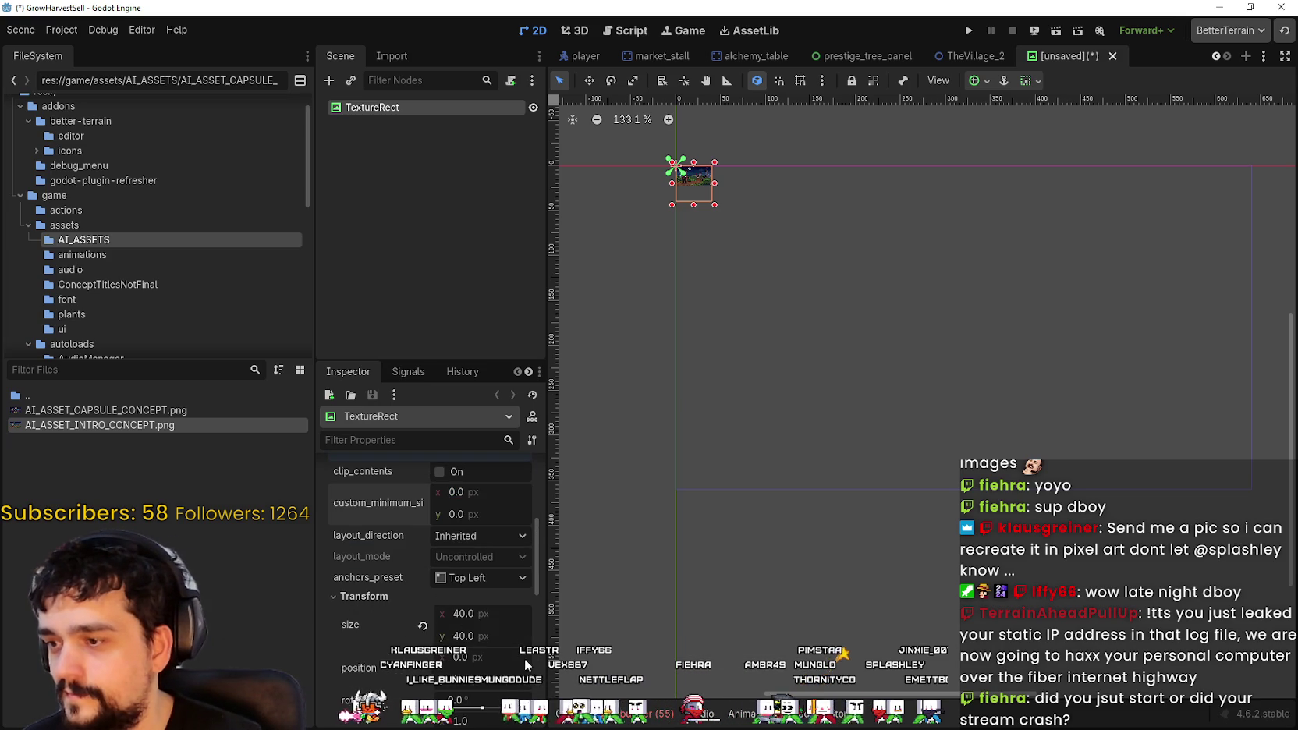
pyautogui.click(521, 614)
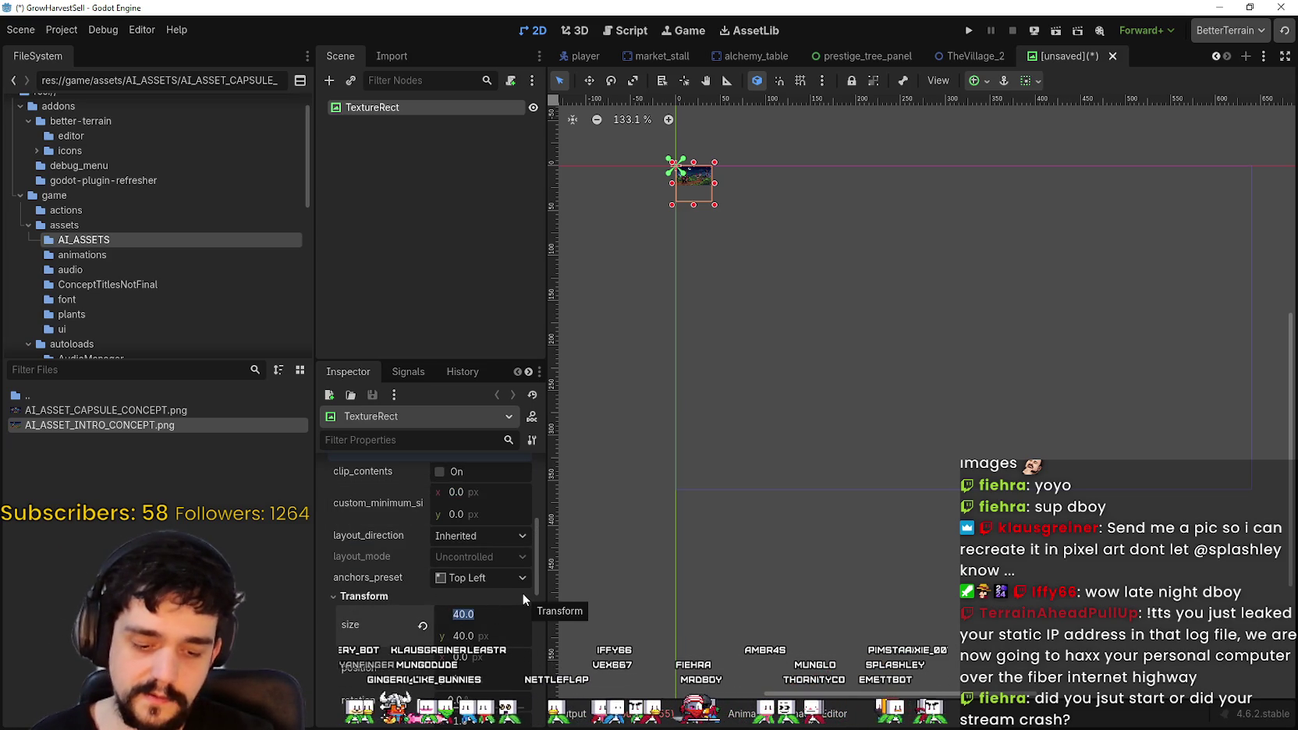
pyautogui.write('1280')
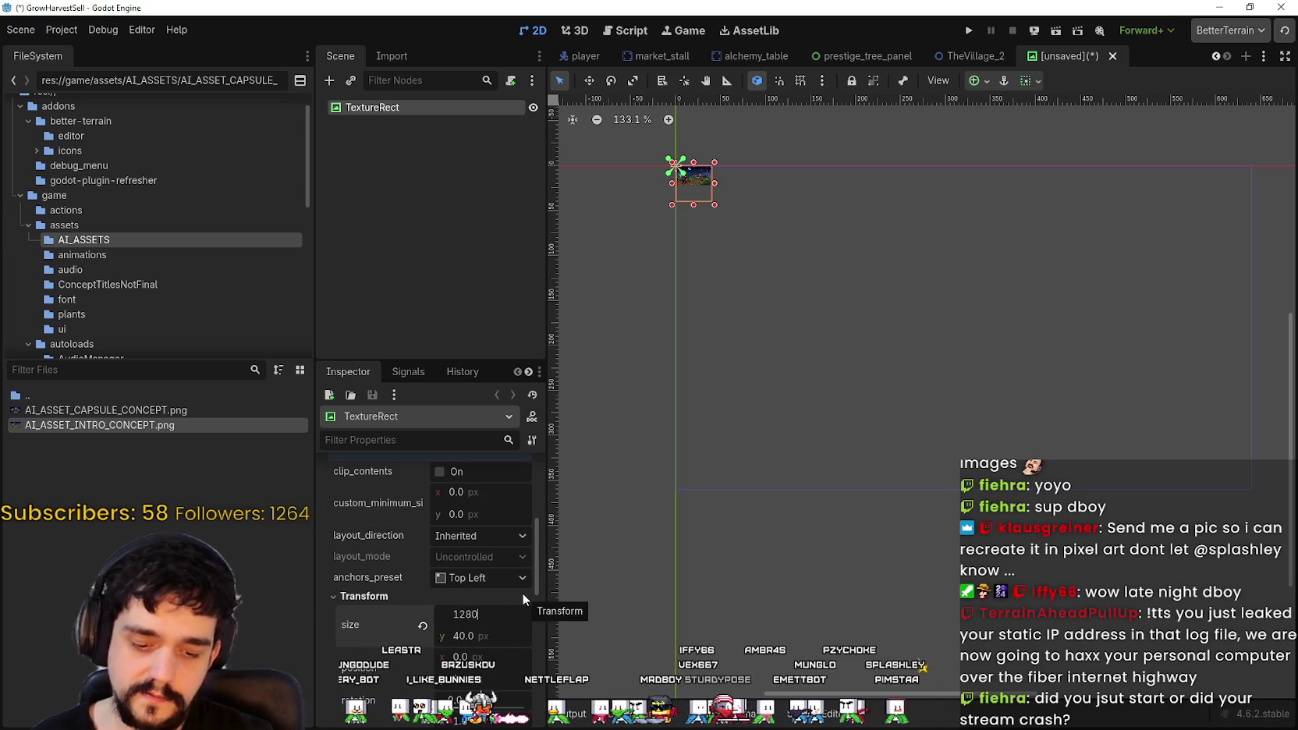
pyautogui.write('*')
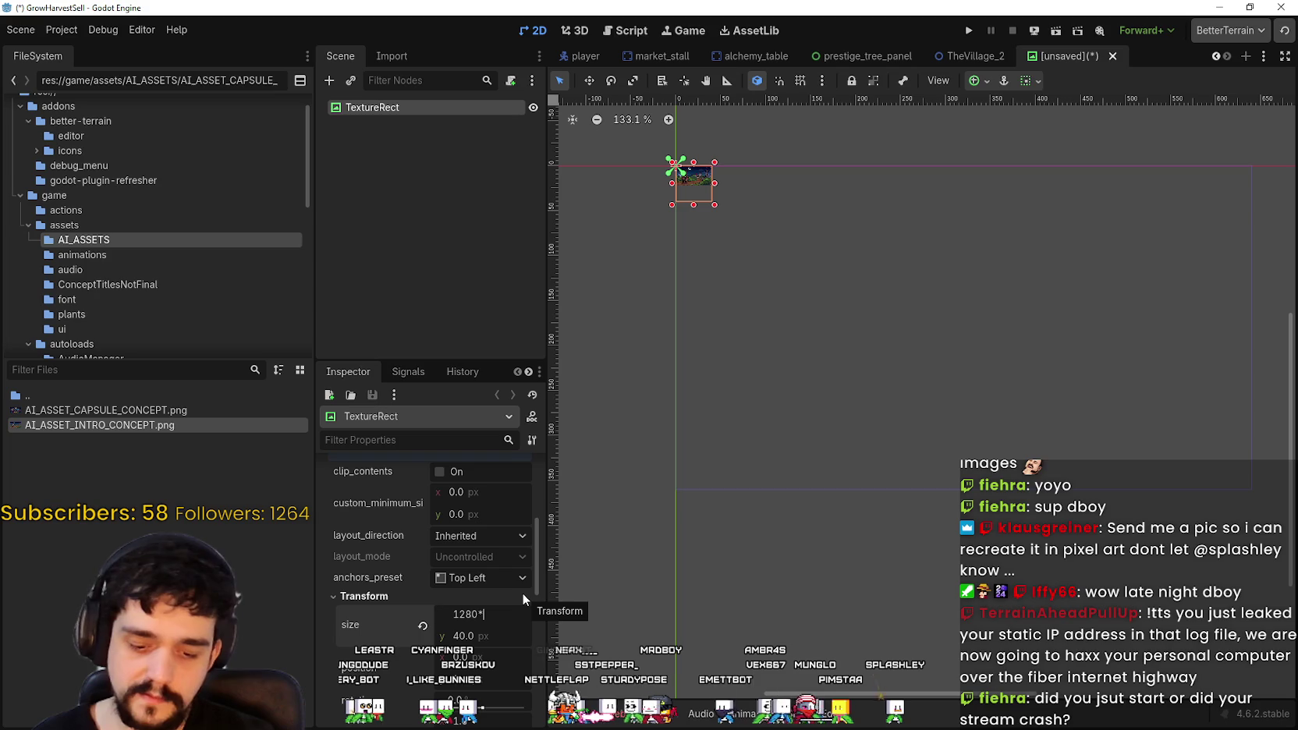
pyautogui.press('BackSpace')
pyautogui.write('/')
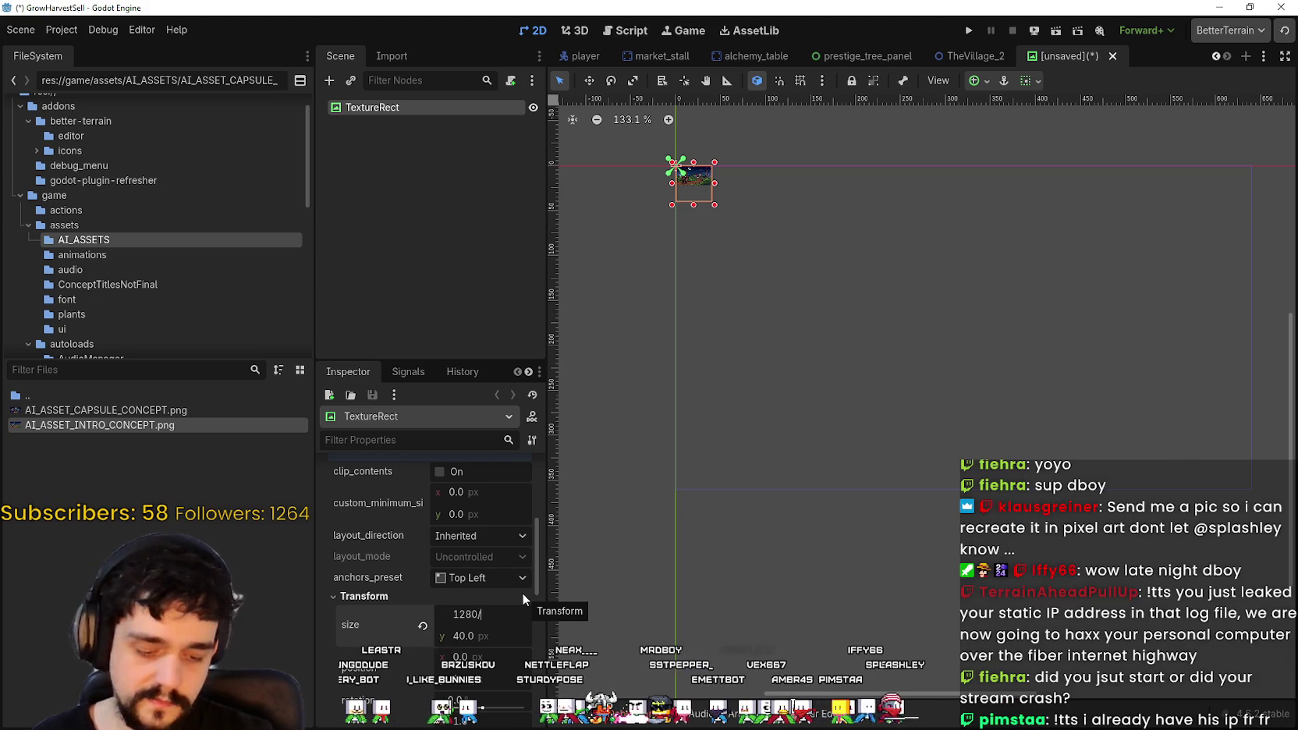
pyautogui.write('2')
pyautogui.press('Return')
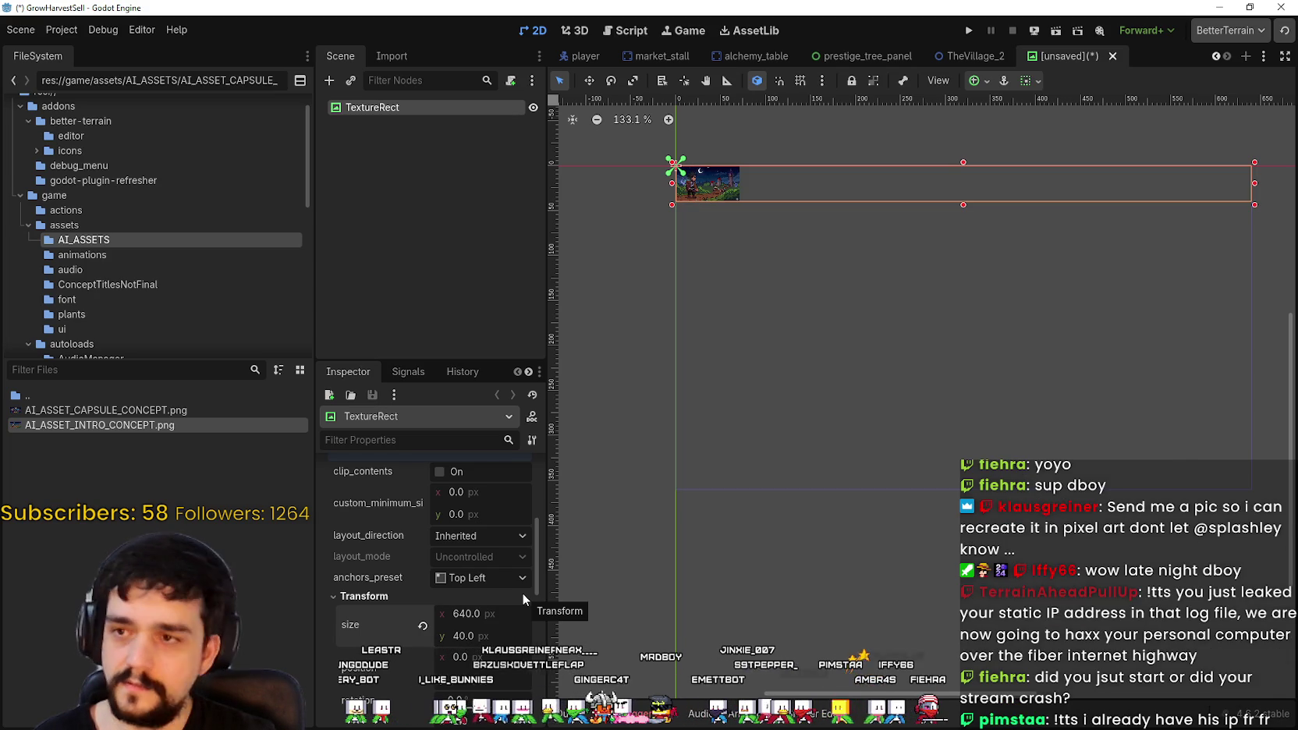
pyautogui.click(514, 637)
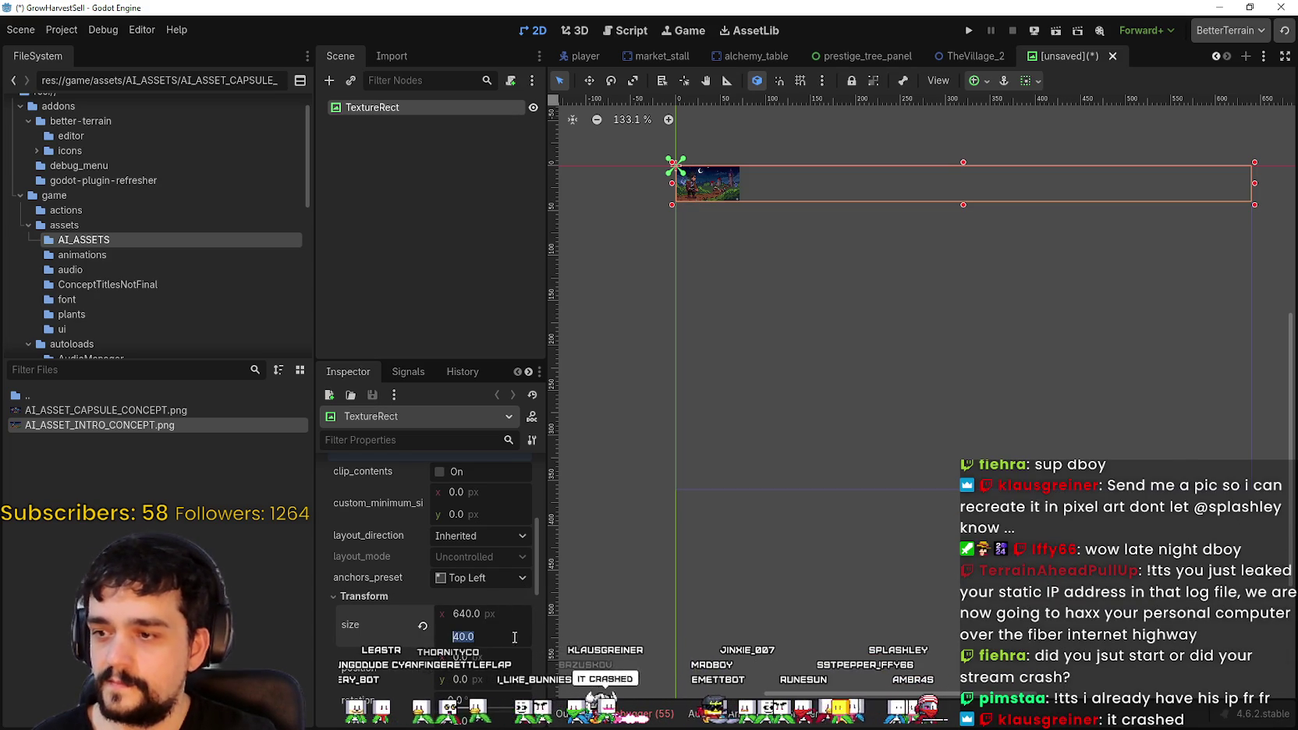
pyautogui.write('720')
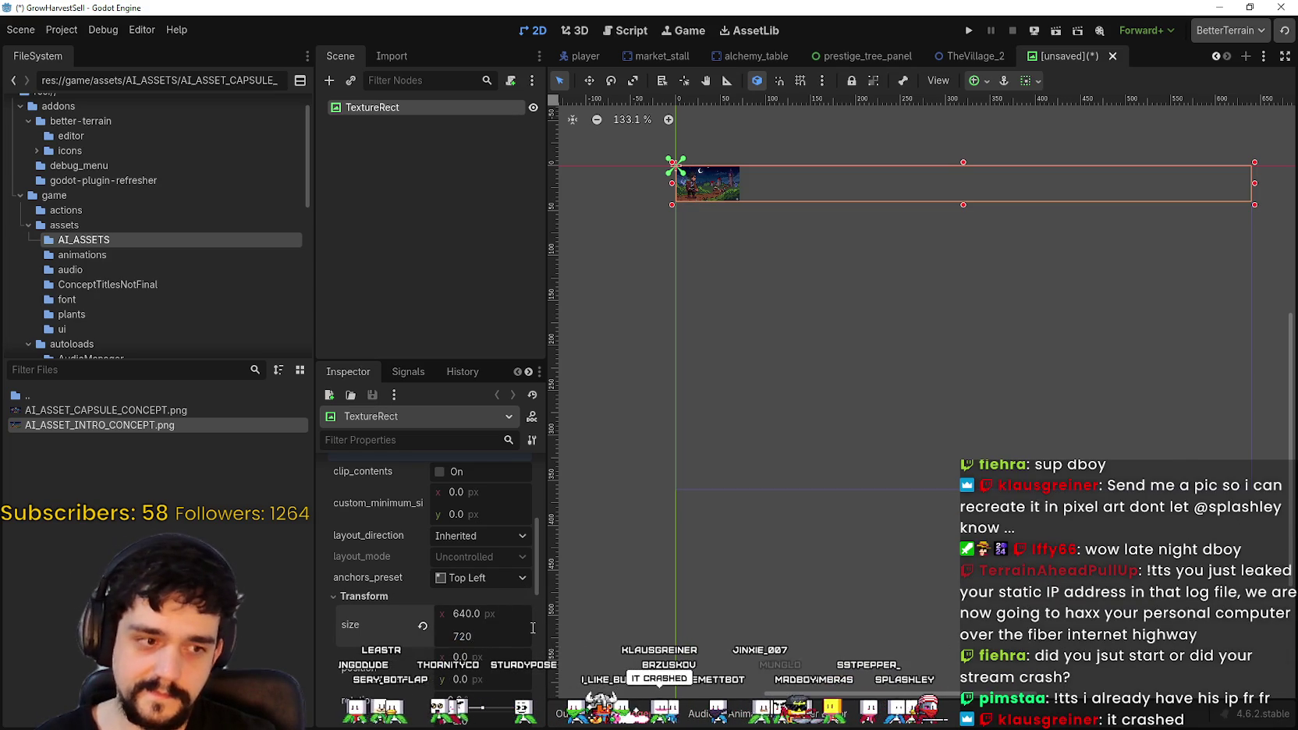
pyautogui.write('/2')
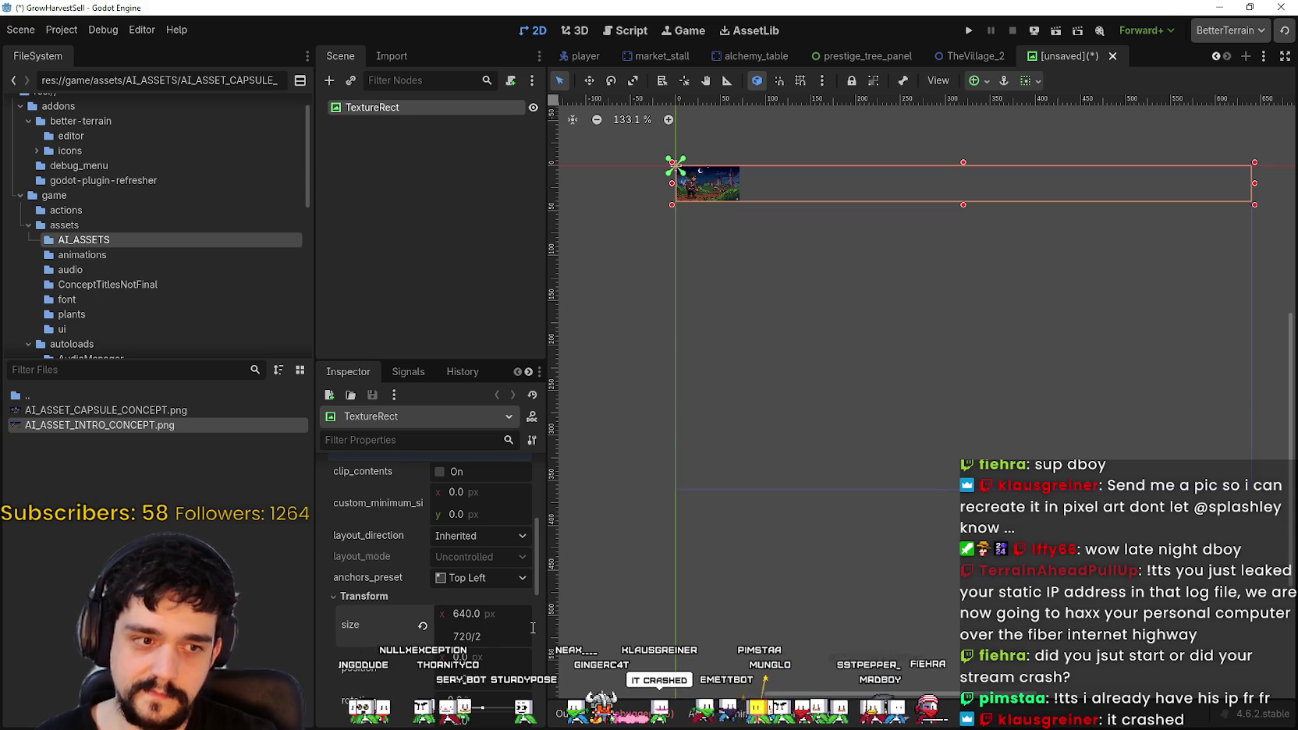
pyautogui.press('Return')
pyautogui.scroll(-2, 599, 489)
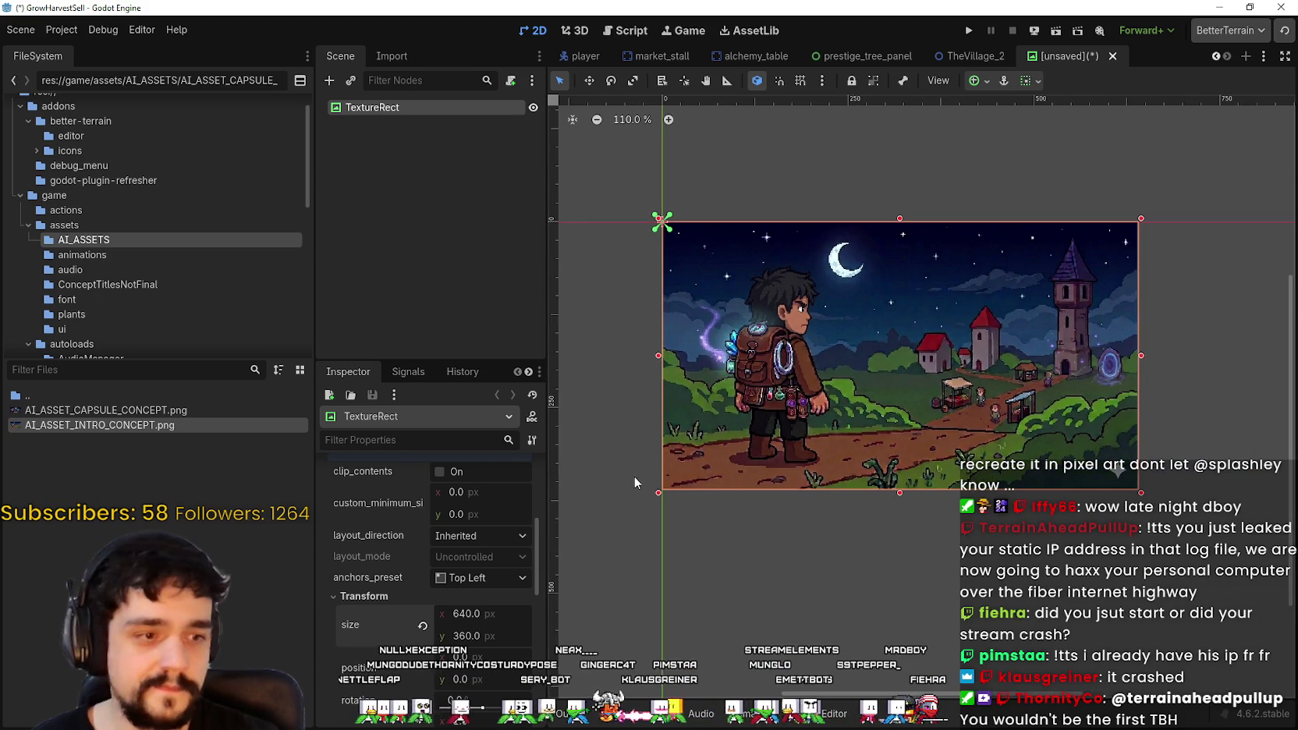
pyautogui.scroll(2, 745, 468)
pyautogui.scroll(2, 733, 366)
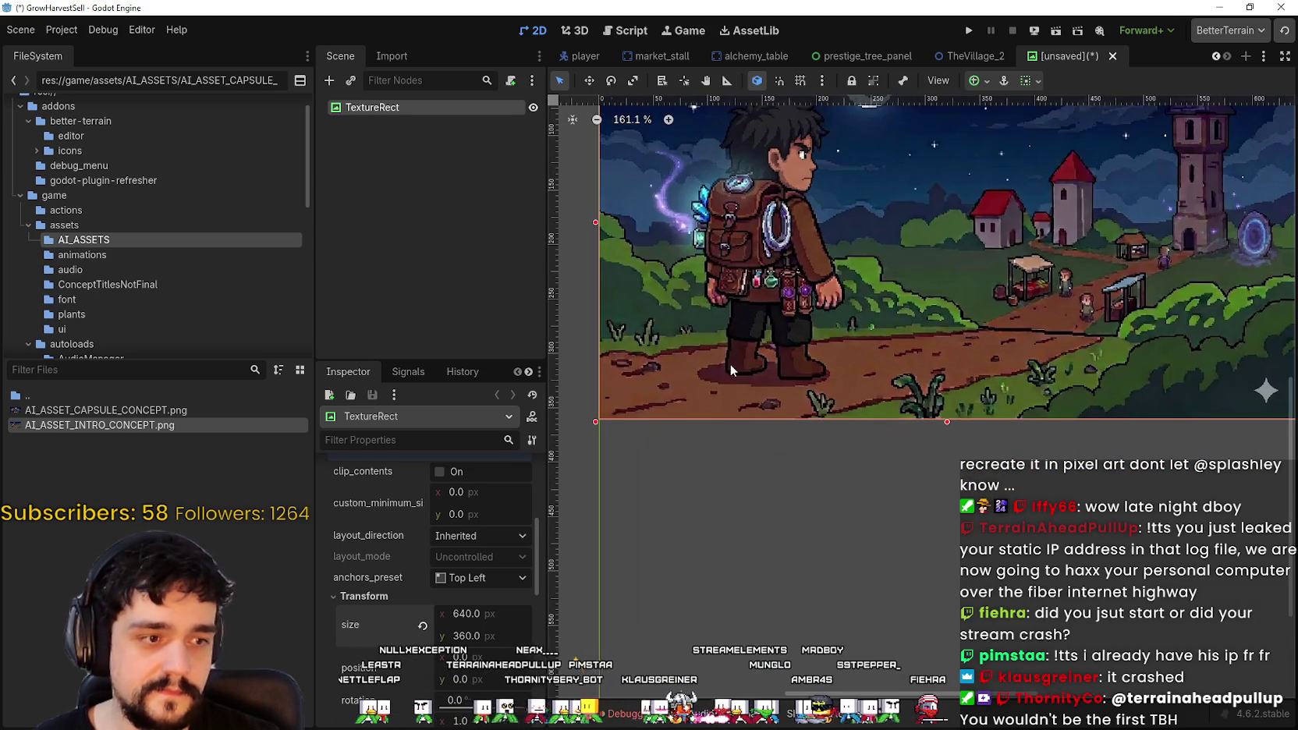
pyautogui.scroll(-7, 734, 301)
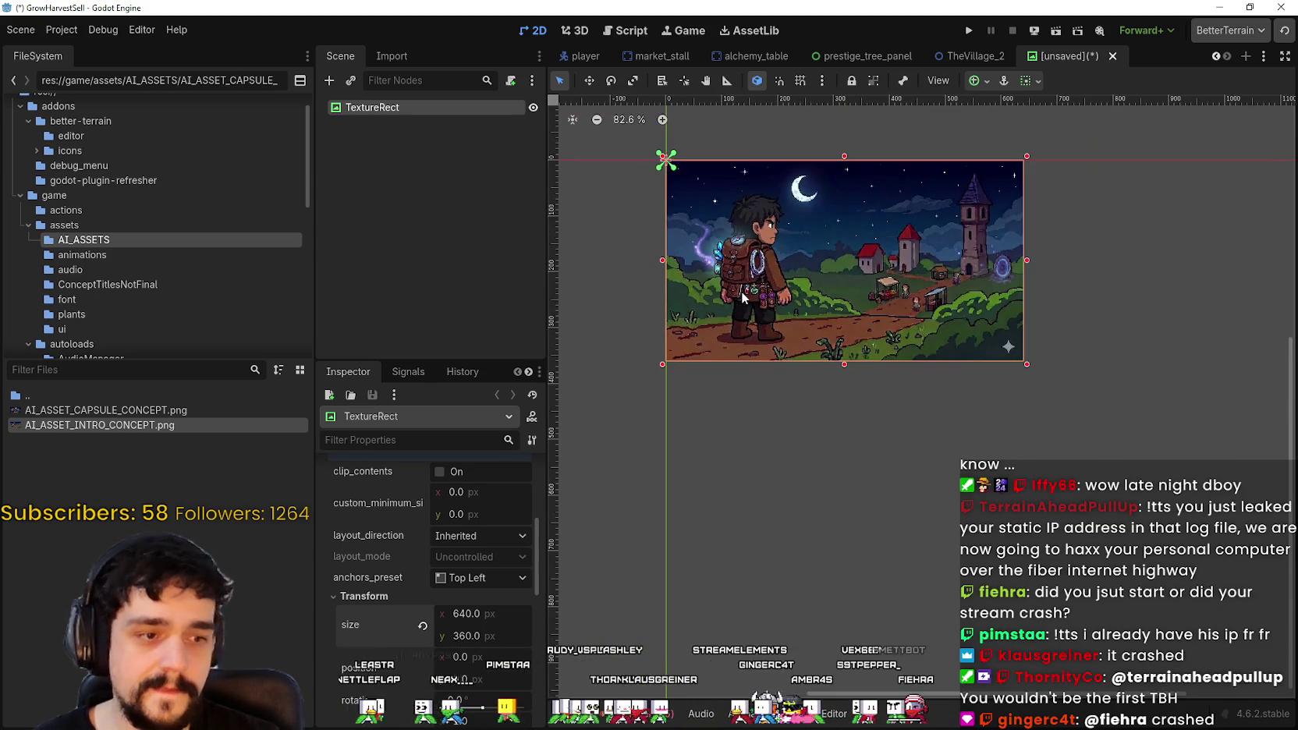
pyautogui.scroll(1, 778, 246)
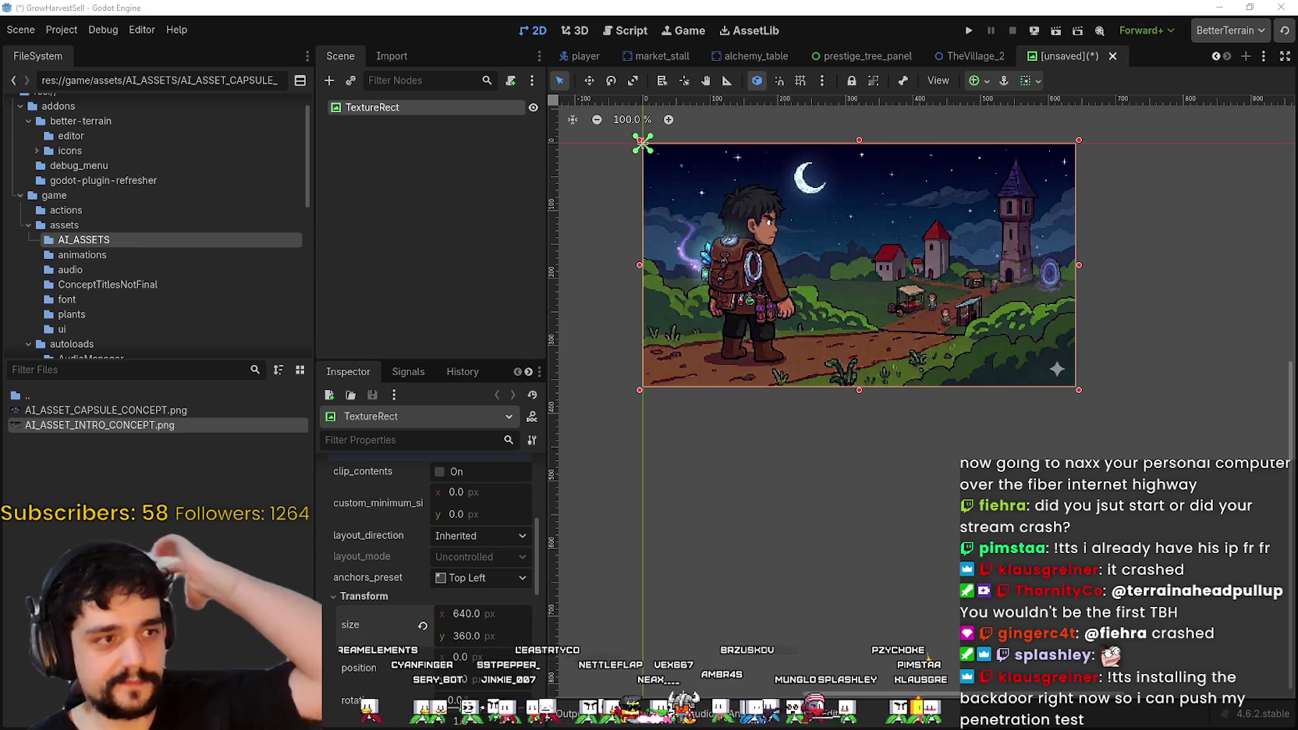
pyautogui.scroll(-1, 1039, 317)
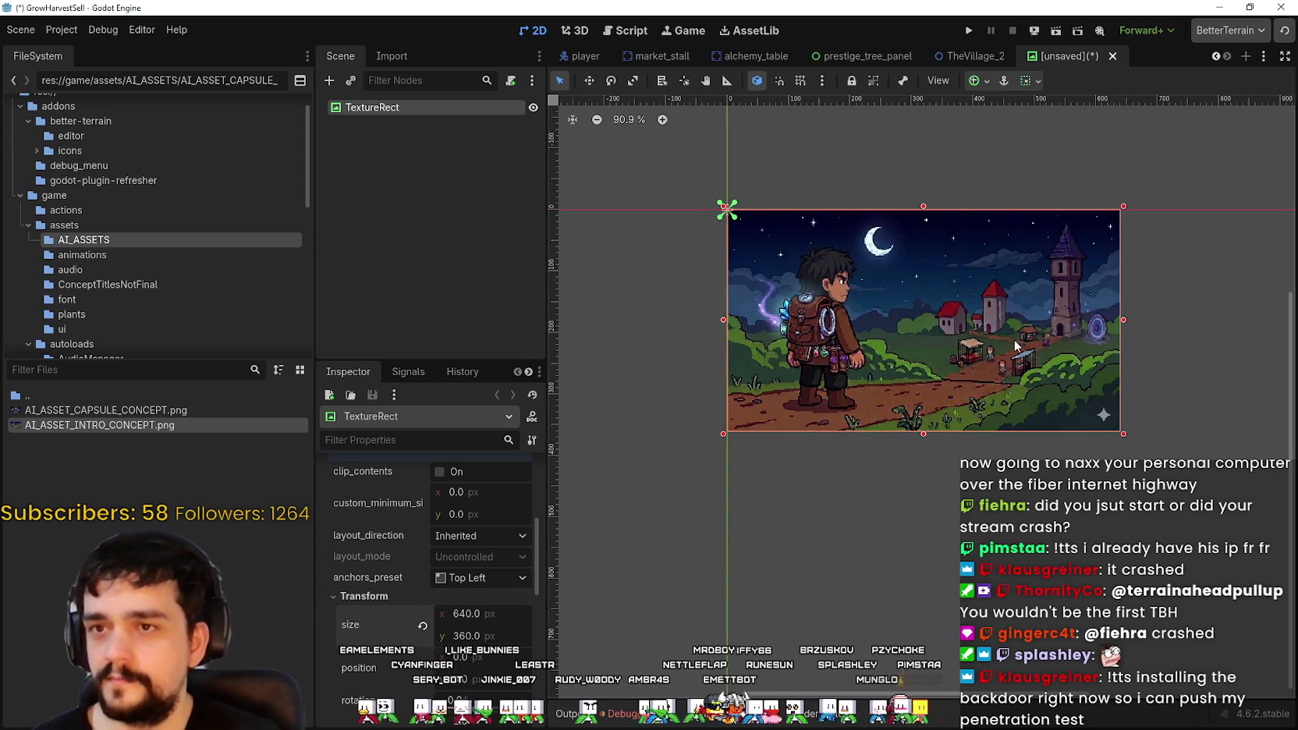
# Step: Start saving the new scene and browse to the res://game/assets/ui folder
pyautogui.hotkey('ctrl', 's')
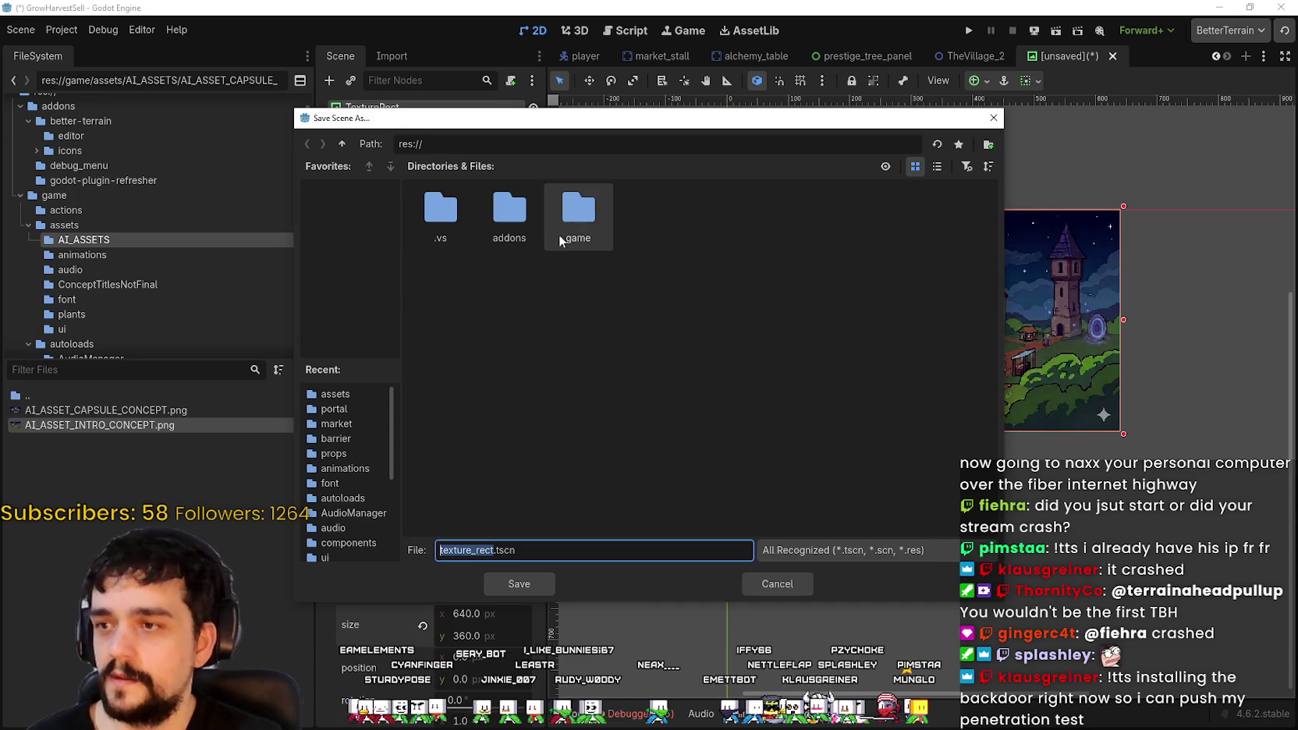
pyautogui.doubleClick(593, 218)
pyautogui.rightClick(630, 407)
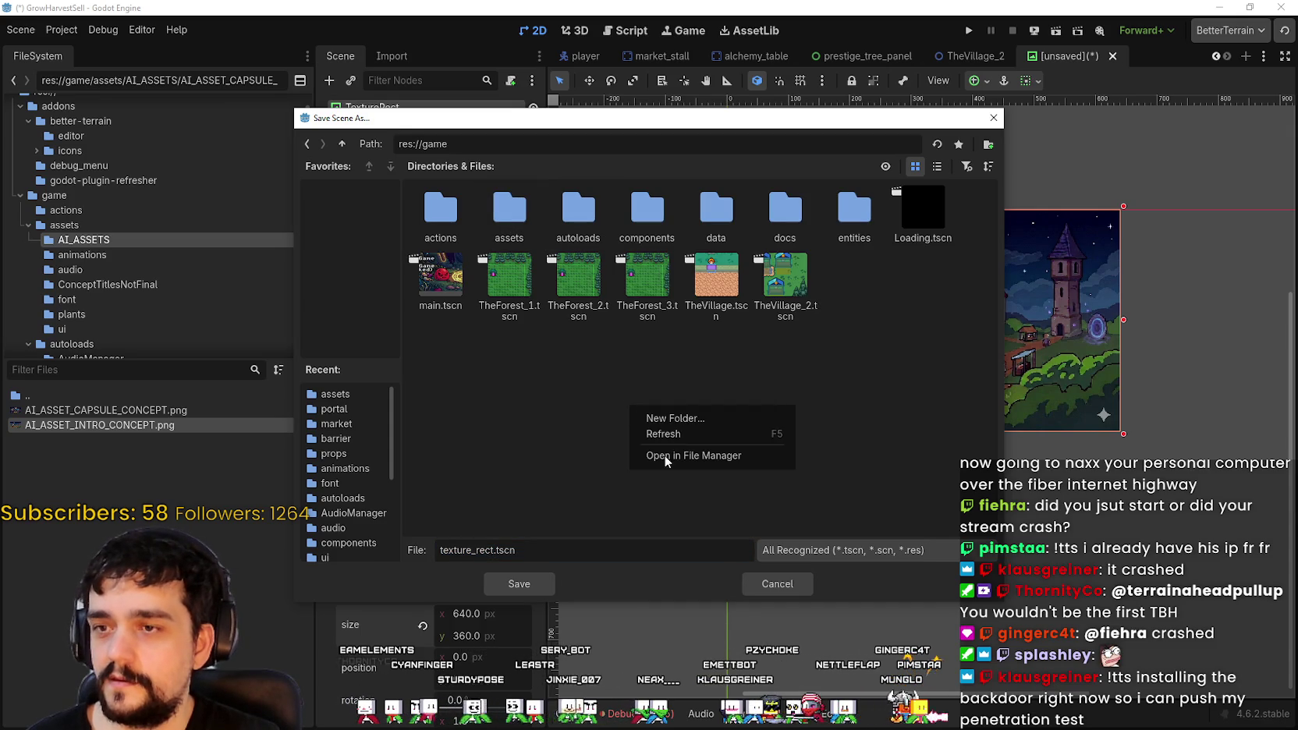
pyautogui.click(842, 232)
pyautogui.click(854, 212)
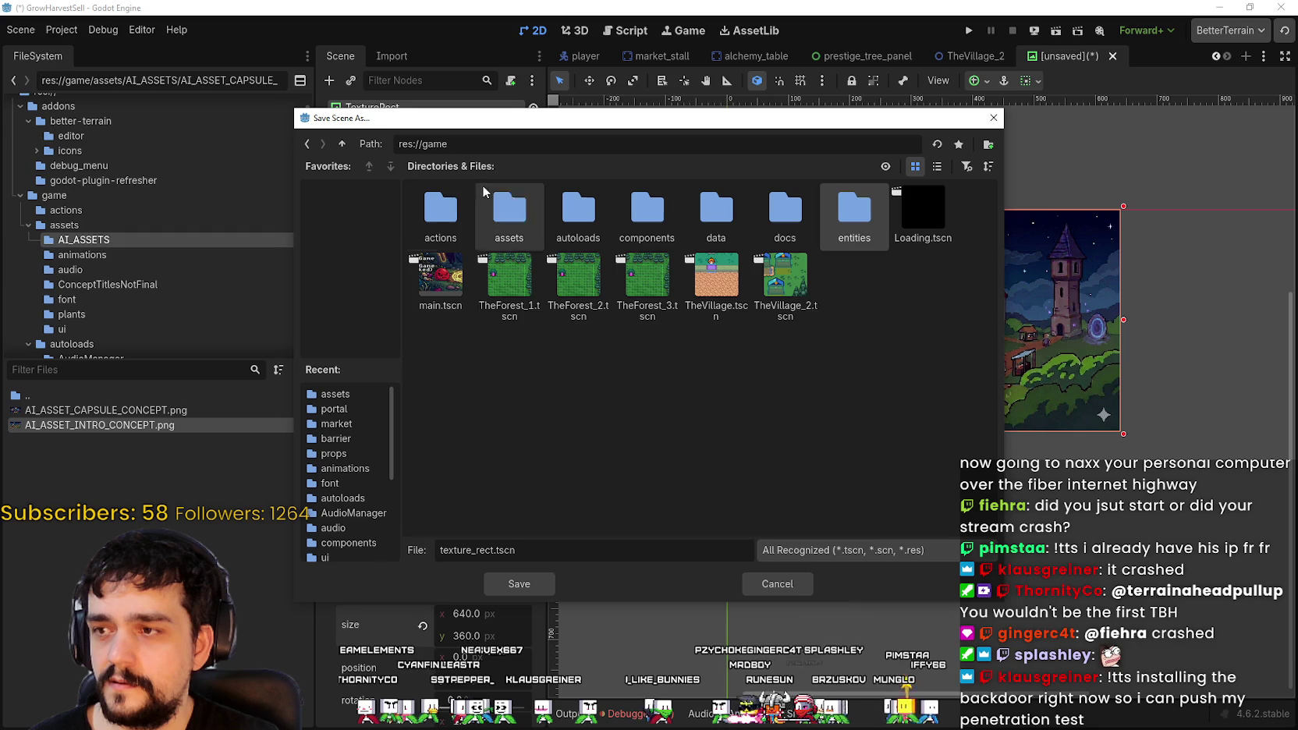
pyautogui.doubleClick(503, 205)
pyautogui.rightClick(622, 318)
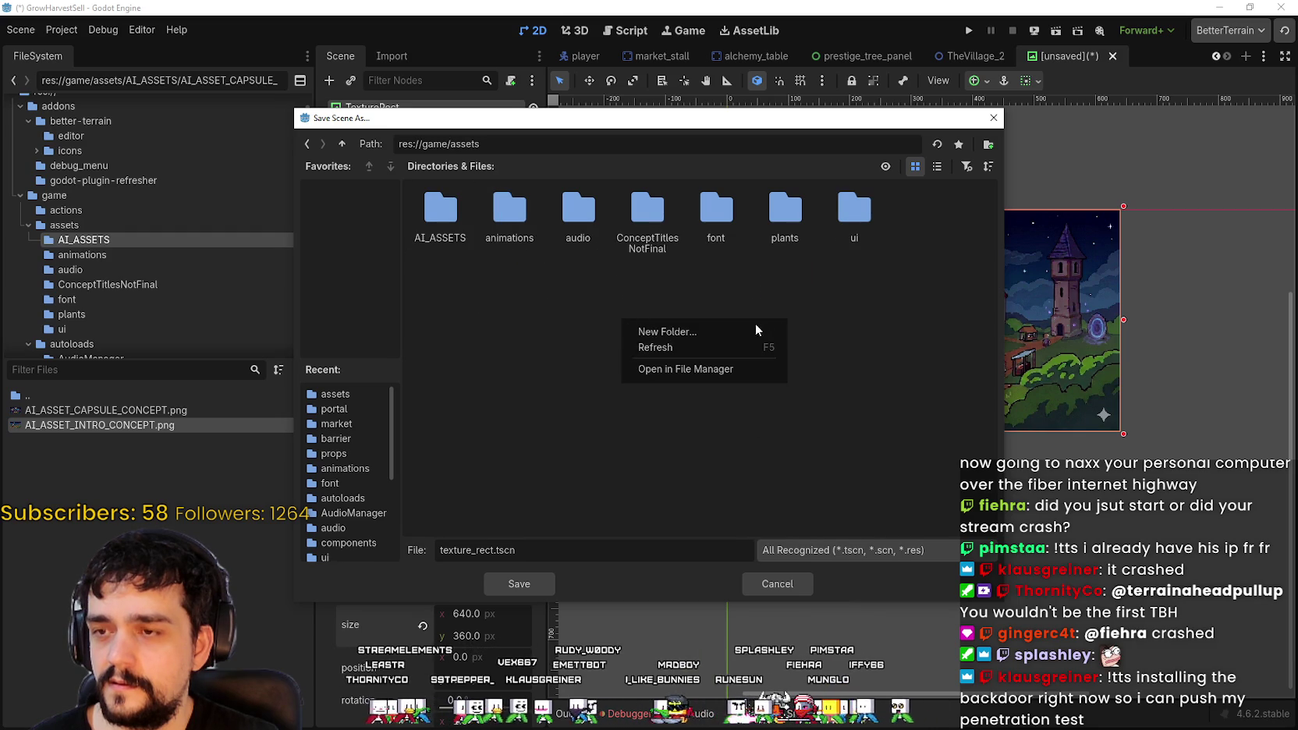
pyautogui.click(860, 223)
pyautogui.doubleClick(857, 196)
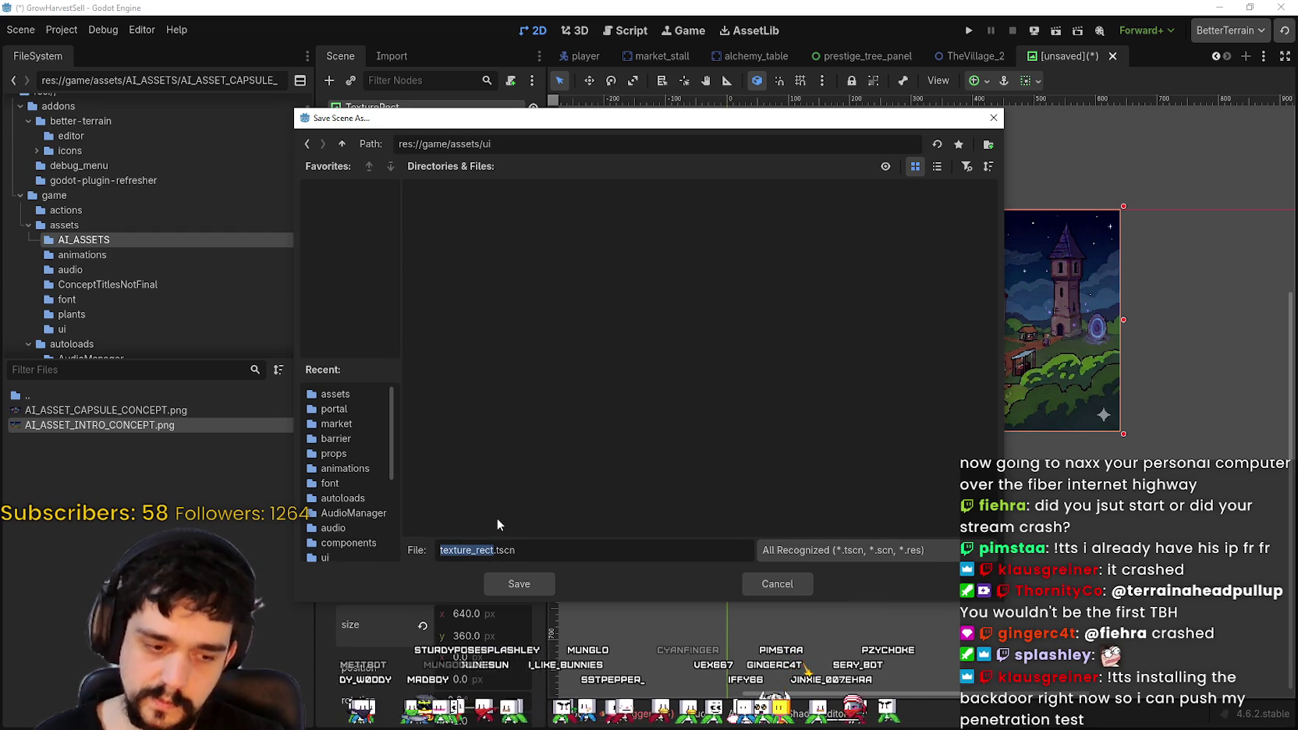
# Step: Name the scene file INTRO.tscn and save it there
pyautogui.write('INTRO')
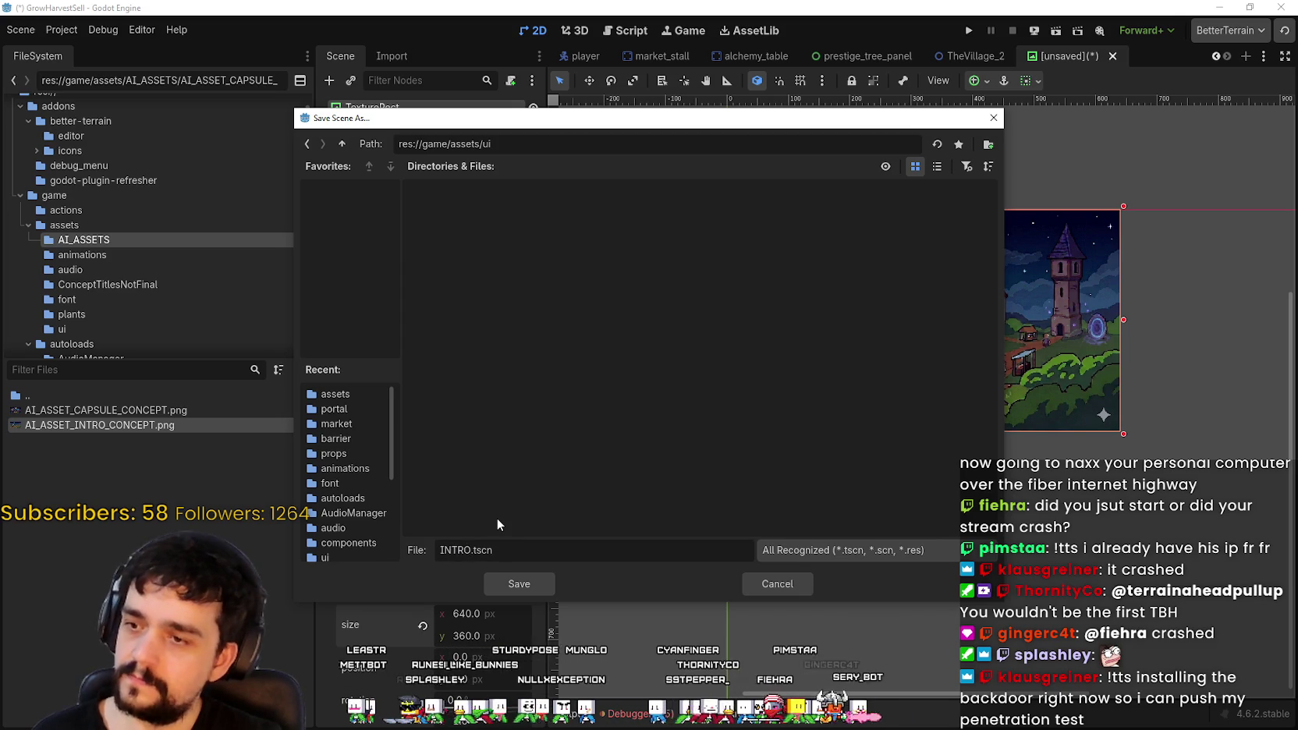
pyautogui.press('Return')
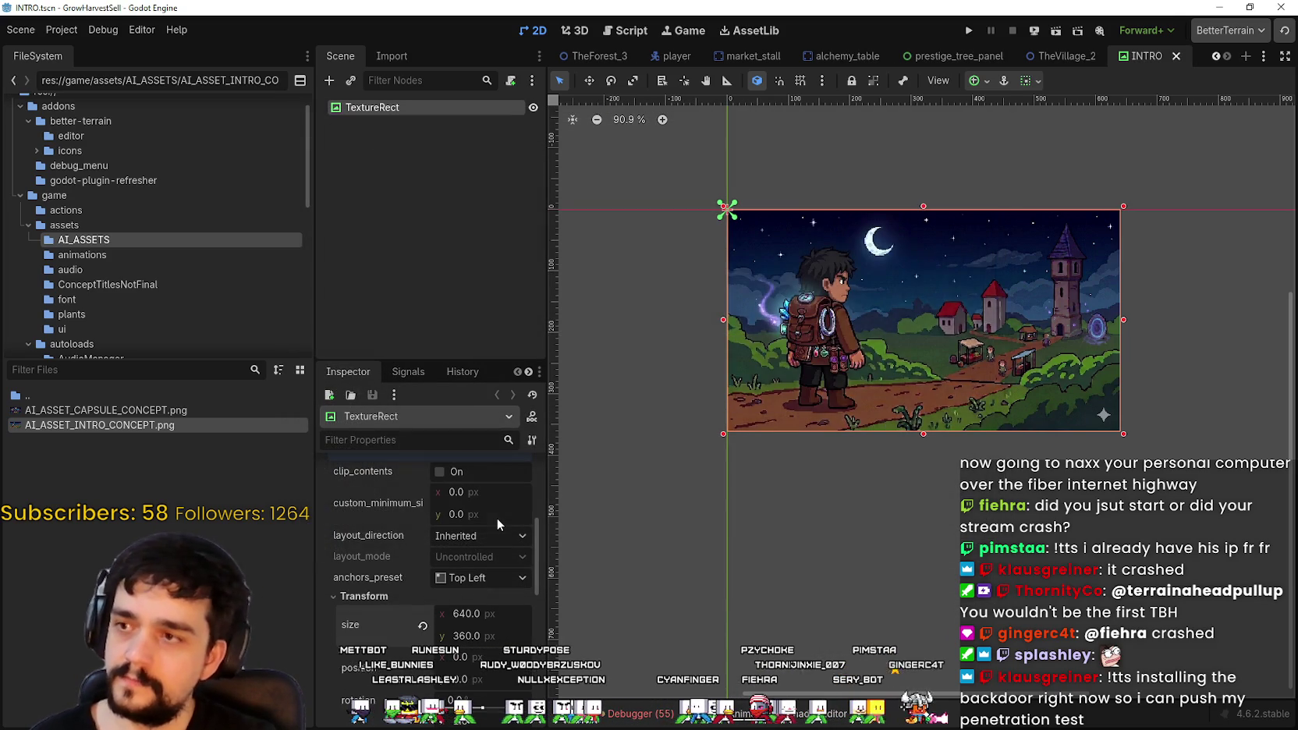
pyautogui.scroll(-2, 649, 354)
pyautogui.scroll(-2, 889, 331)
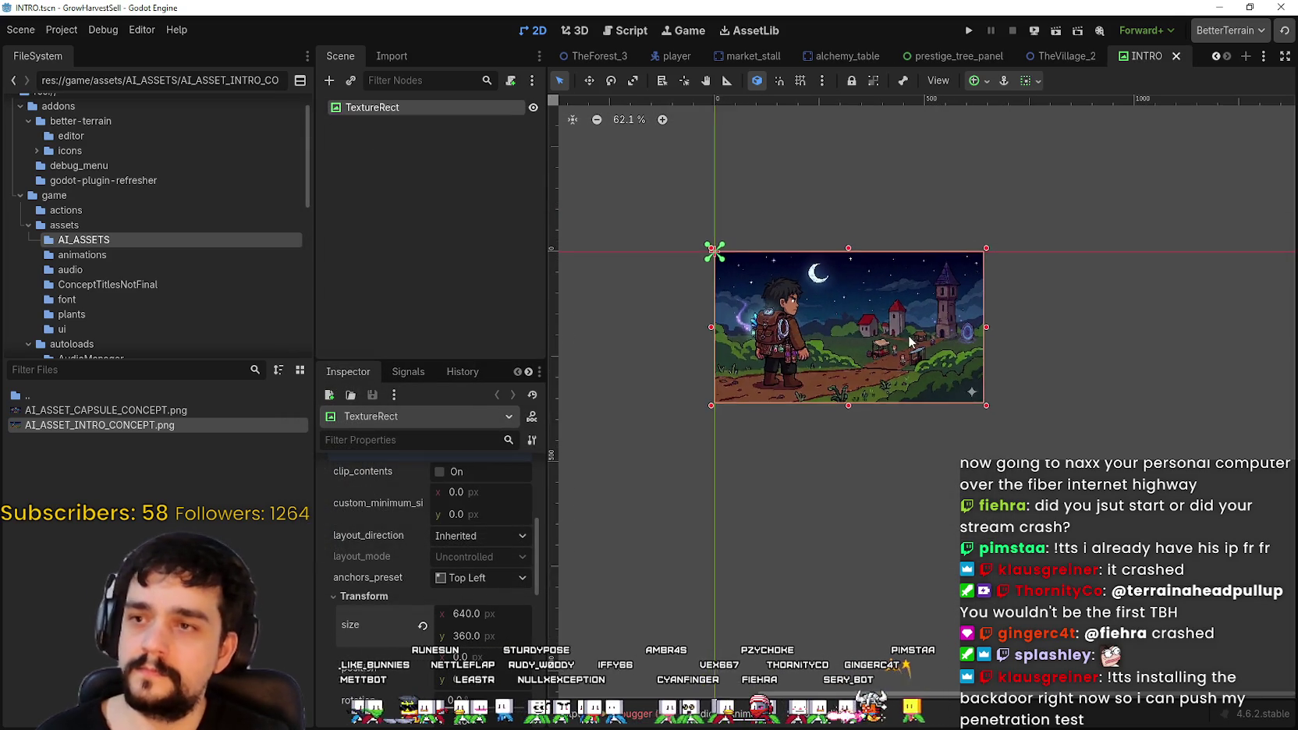